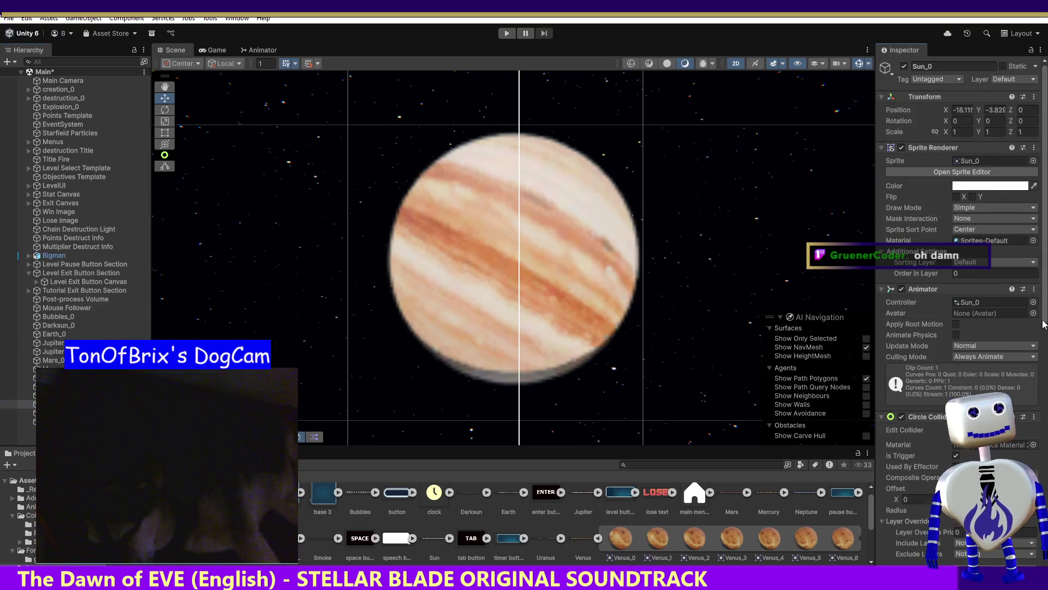
Compare the Rigidbody 2D settings of Uranus_0, Venus_0 and Darksun_0, then enter play mode.
{"action": "scroll", "coordinate": [990, 449], "scroll_direction": "down", "scroll_amount": 10}
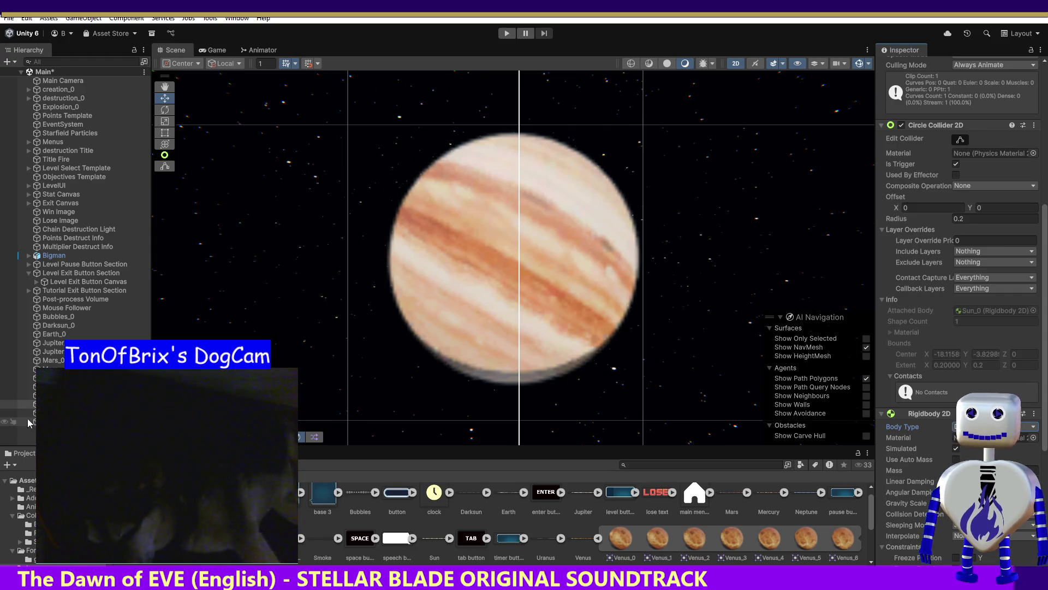
{"action": "left_click", "coordinate": [54, 413]}
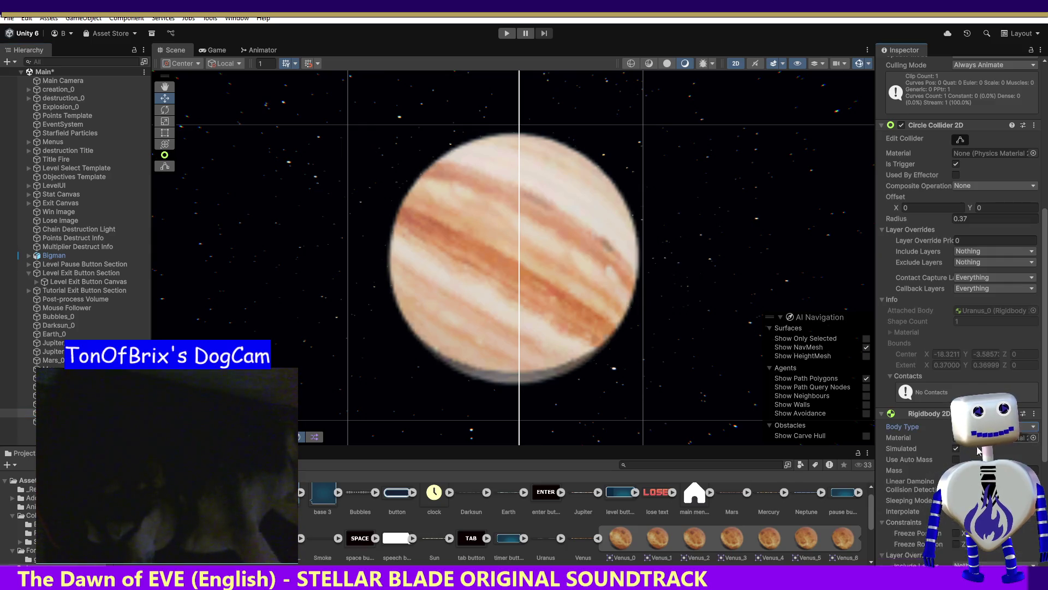
{"action": "left_click", "coordinate": [54, 421]}
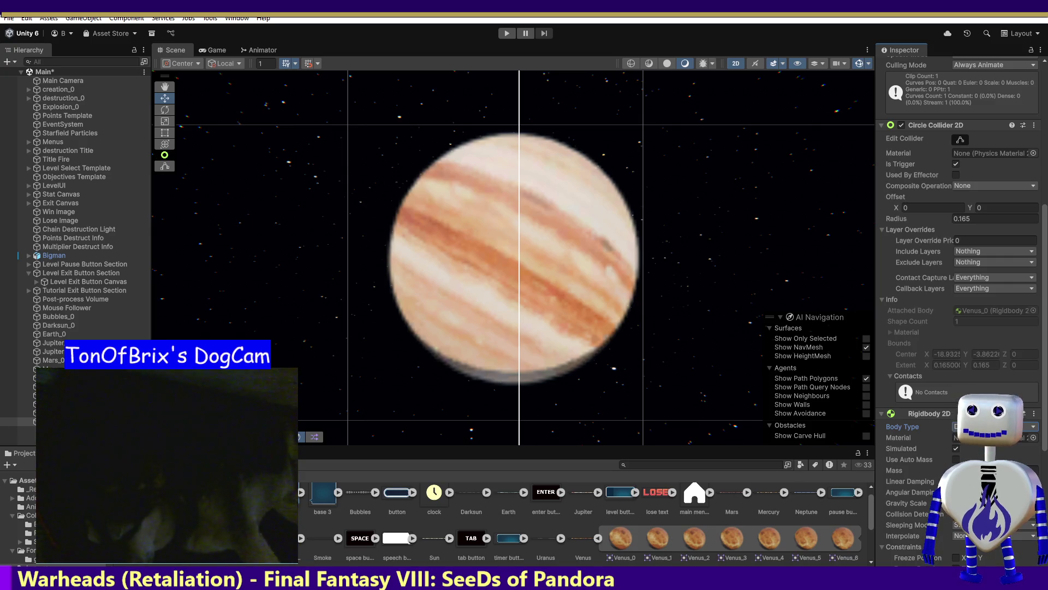
{"action": "left_click", "coordinate": [69, 326]}
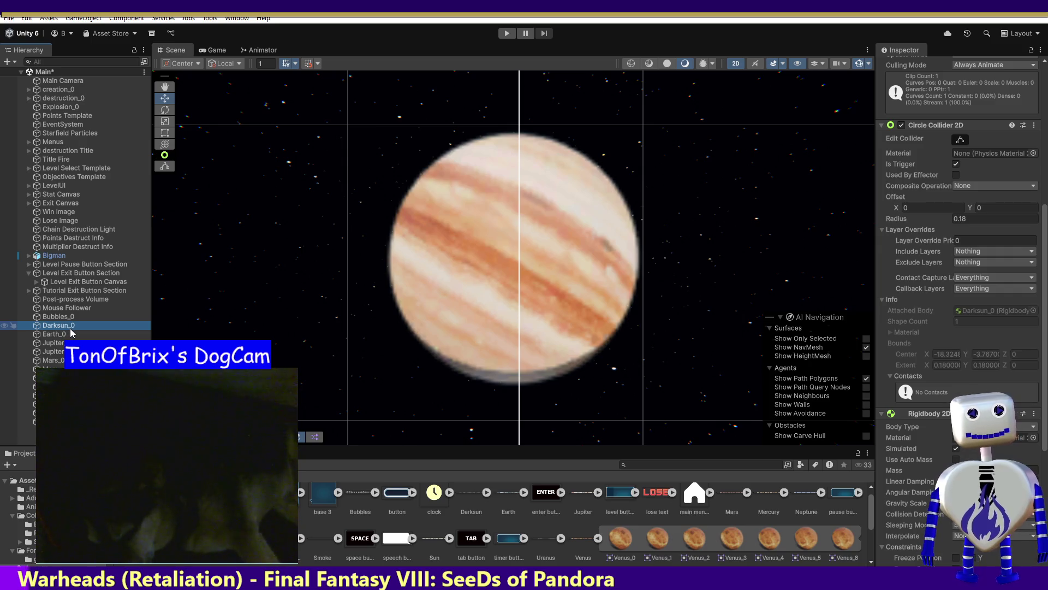
{"action": "left_click", "coordinate": [507, 34]}
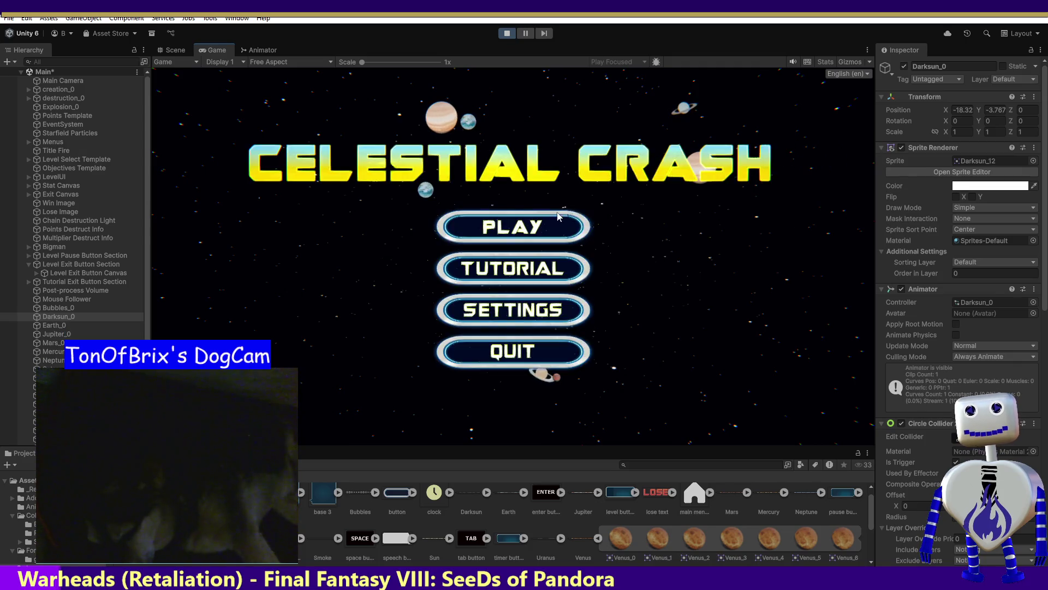
Start the Skill Challenge level from the game's title menu.
{"action": "left_click", "coordinate": [540, 226]}
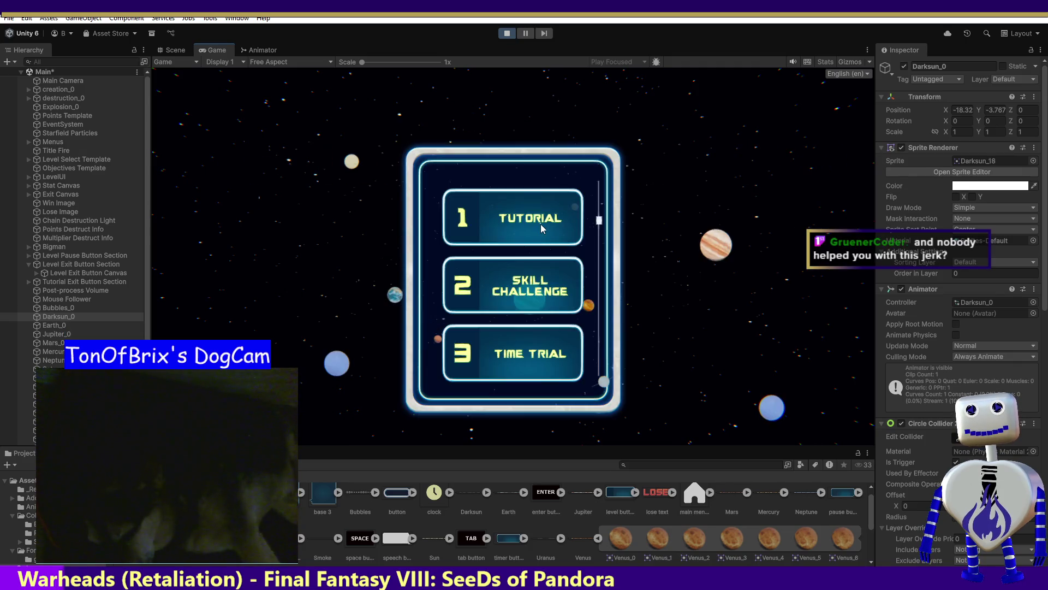
{"action": "left_click", "coordinate": [534, 287]}
{"action": "left_click", "coordinate": [733, 345]}
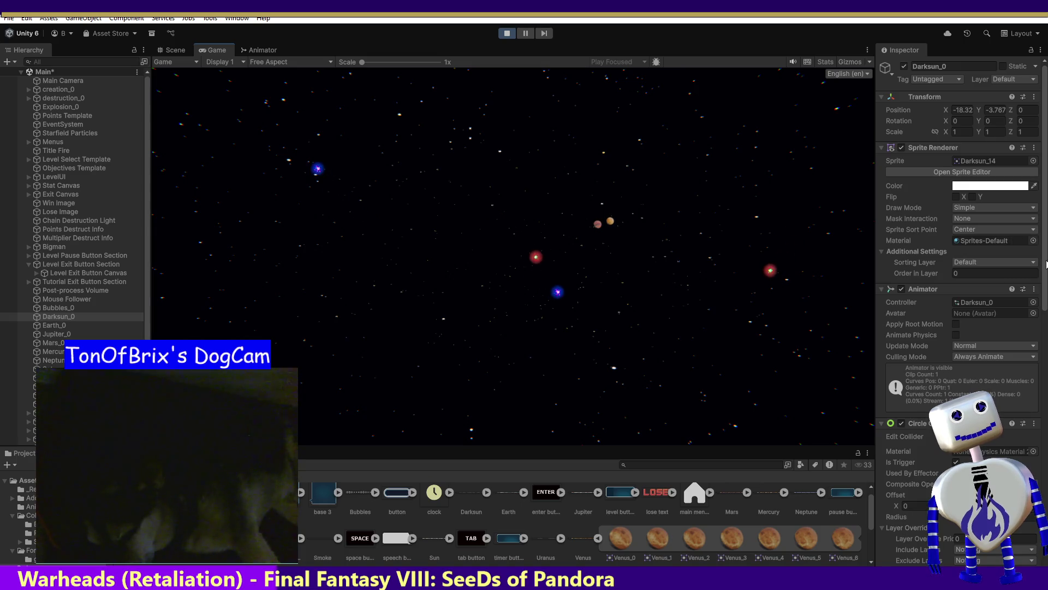
Tick Use Auto Mass on Darksun_0's Rigidbody 2D and stop play mode with Ctrl+P.
{"action": "scroll", "coordinate": [961, 273], "scroll_direction": "down", "scroll_amount": 5}
{"action": "scroll", "coordinate": [961, 273], "scroll_direction": "down", "scroll_amount": 1}
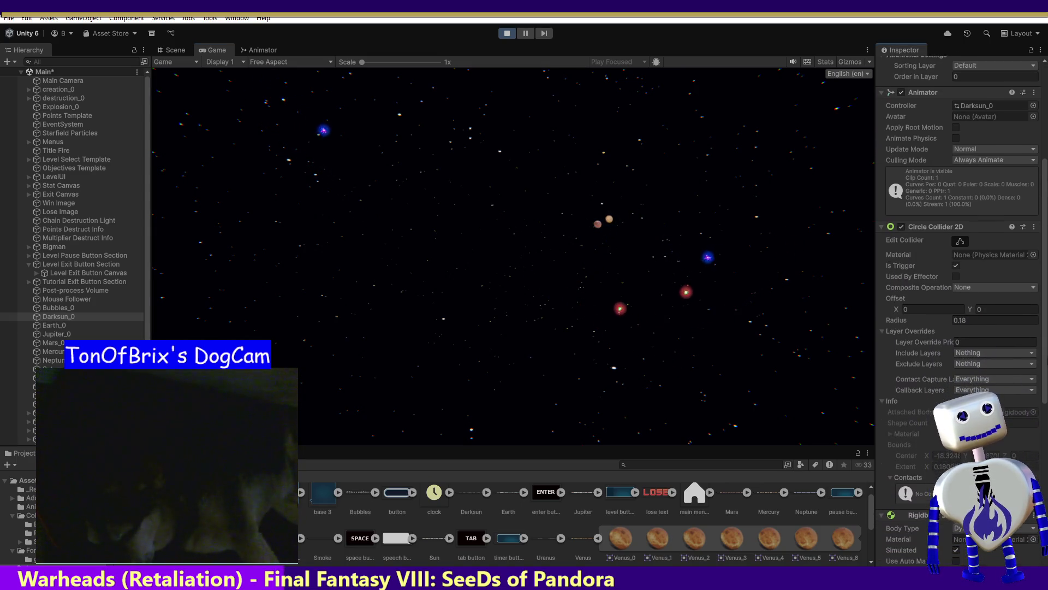
{"action": "scroll", "coordinate": [961, 273], "scroll_direction": "down", "scroll_amount": 7}
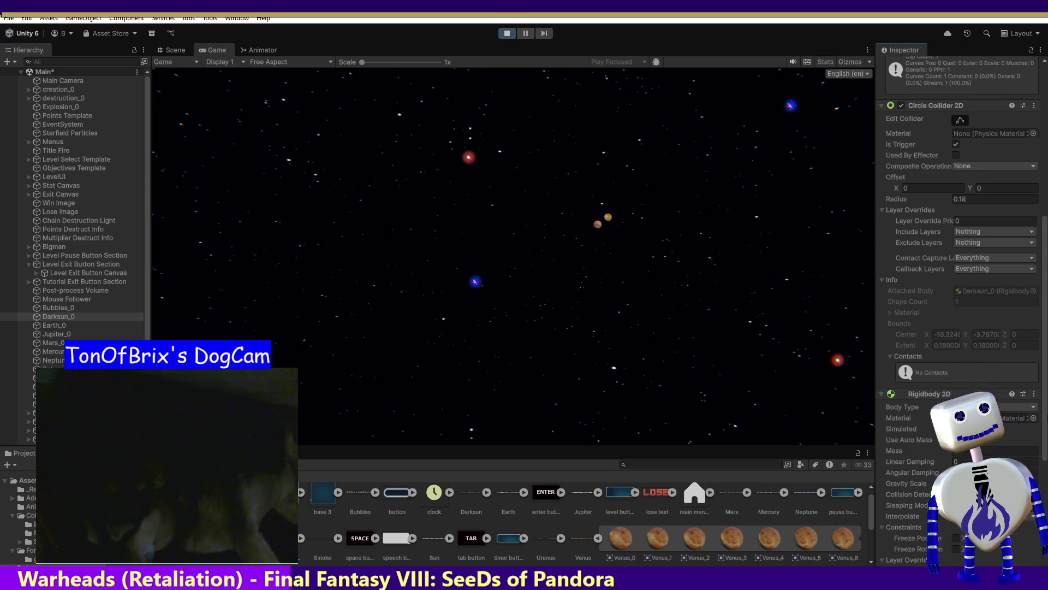
{"action": "scroll", "coordinate": [961, 273], "scroll_direction": "down", "scroll_amount": 2}
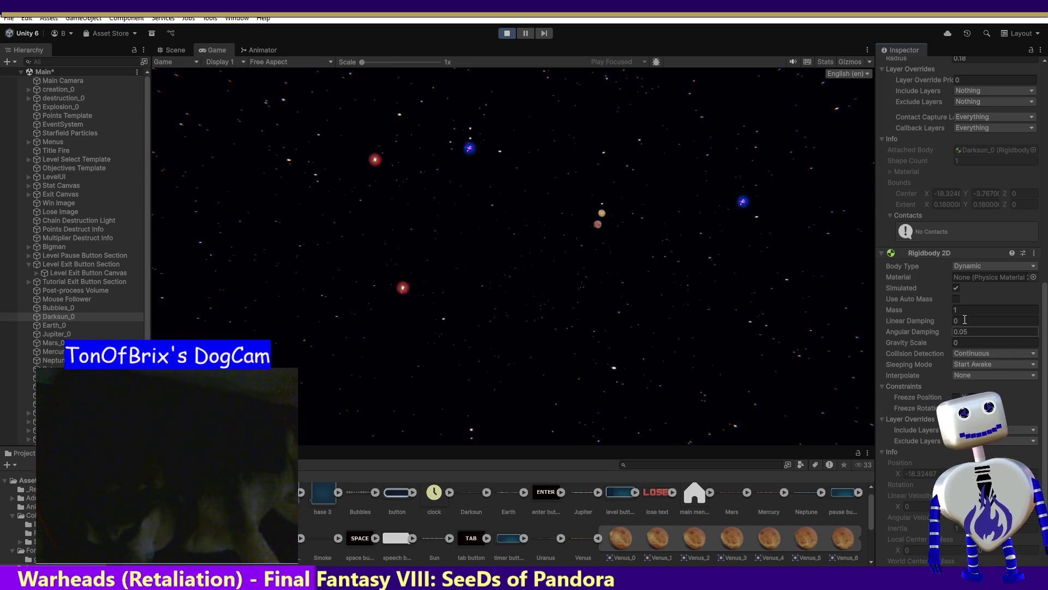
{"action": "left_click", "coordinate": [955, 300]}
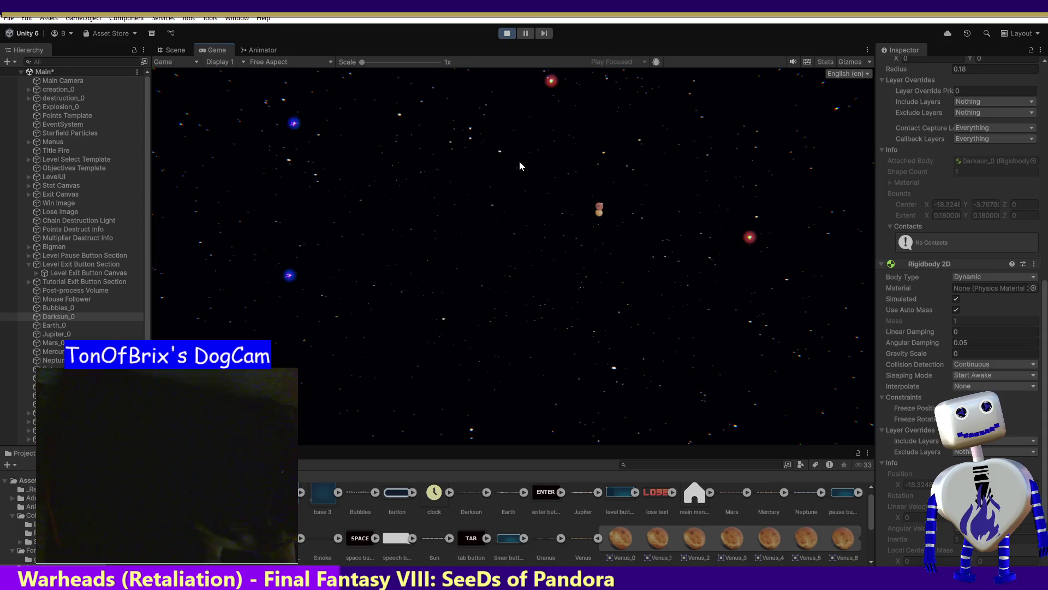
{"action": "key", "text": "ctrl+p"}
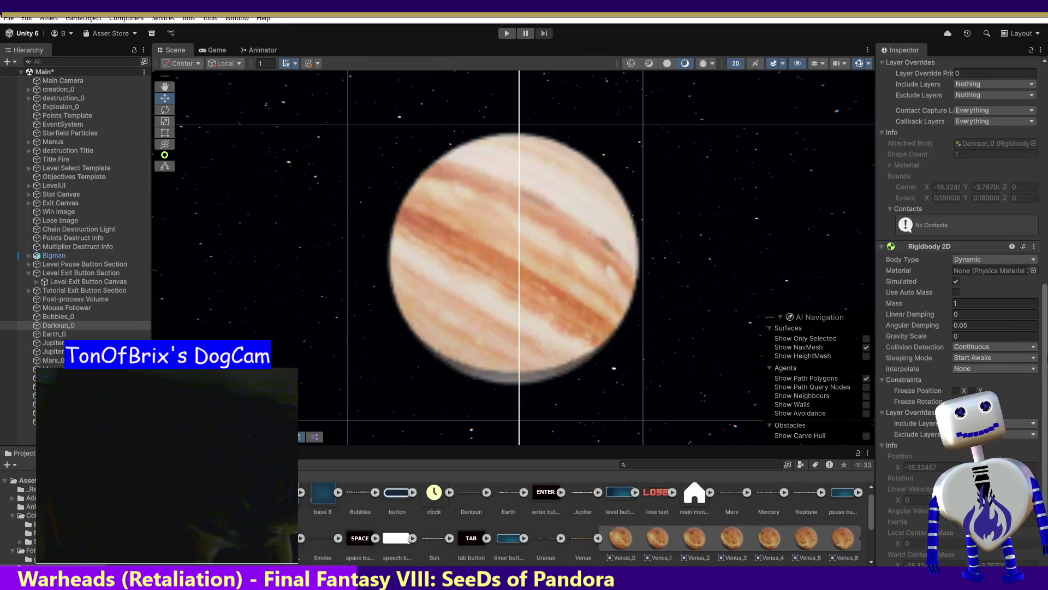
{"action": "left_click_drag", "start_coordinate": [1044, 348], "coordinate": [1042, 199]}
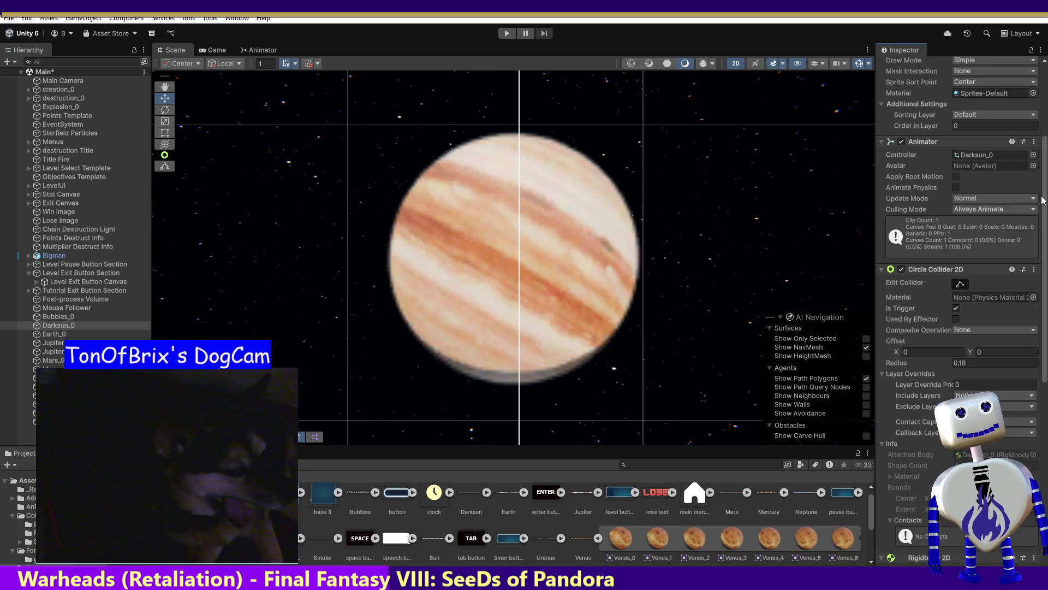
{"action": "left_click_drag", "start_coordinate": [1043, 200], "coordinate": [1042, 199]}
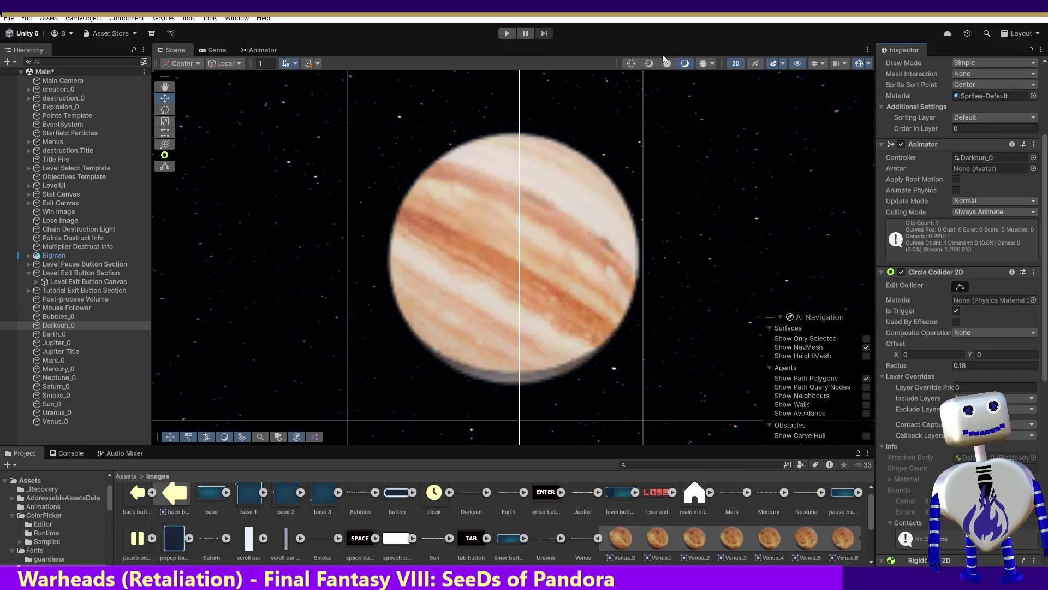
Collapse and re-expand Darksun_0's Circle Collider 2D section in the Inspector.
{"action": "scroll", "coordinate": [958, 306], "scroll_direction": "down", "scroll_amount": 10}
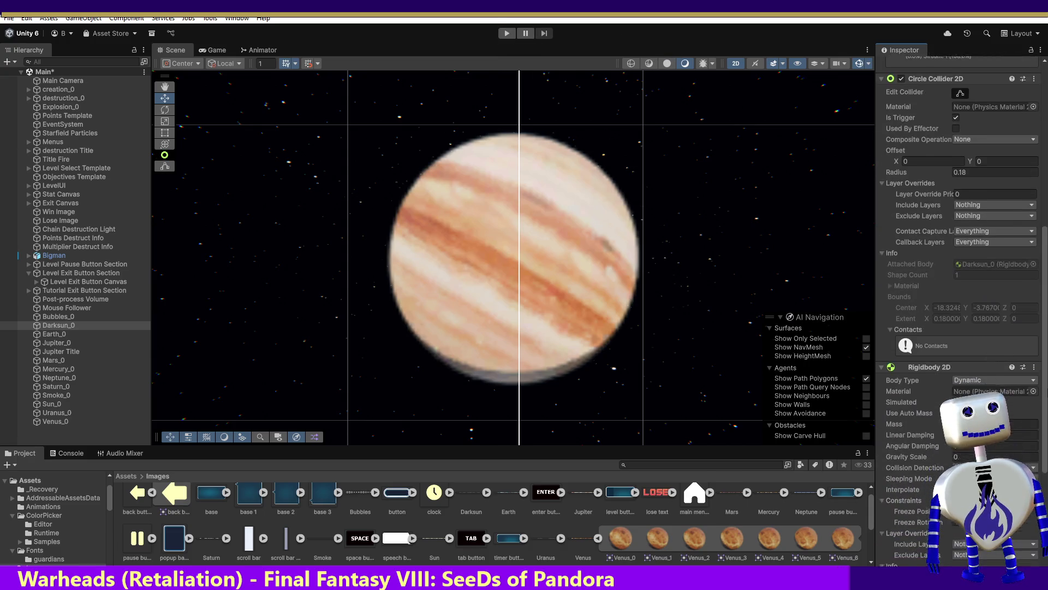
{"action": "scroll", "coordinate": [958, 306], "scroll_direction": "up", "scroll_amount": 10}
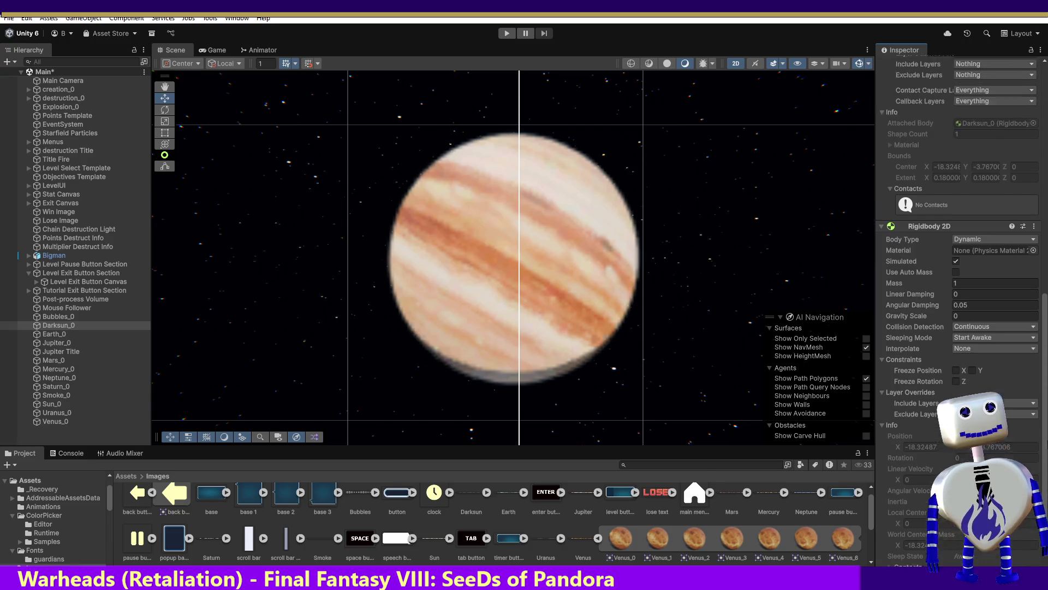
{"action": "scroll", "coordinate": [900, 495], "scroll_direction": "up", "scroll_amount": 3}
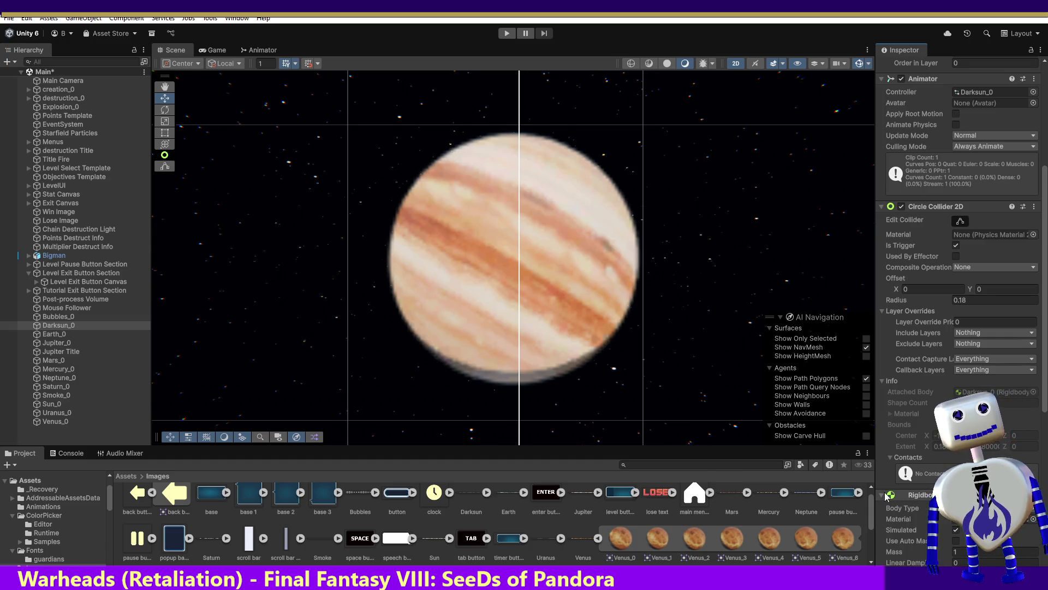
{"action": "scroll", "coordinate": [898, 495], "scroll_direction": "up", "scroll_amount": 1}
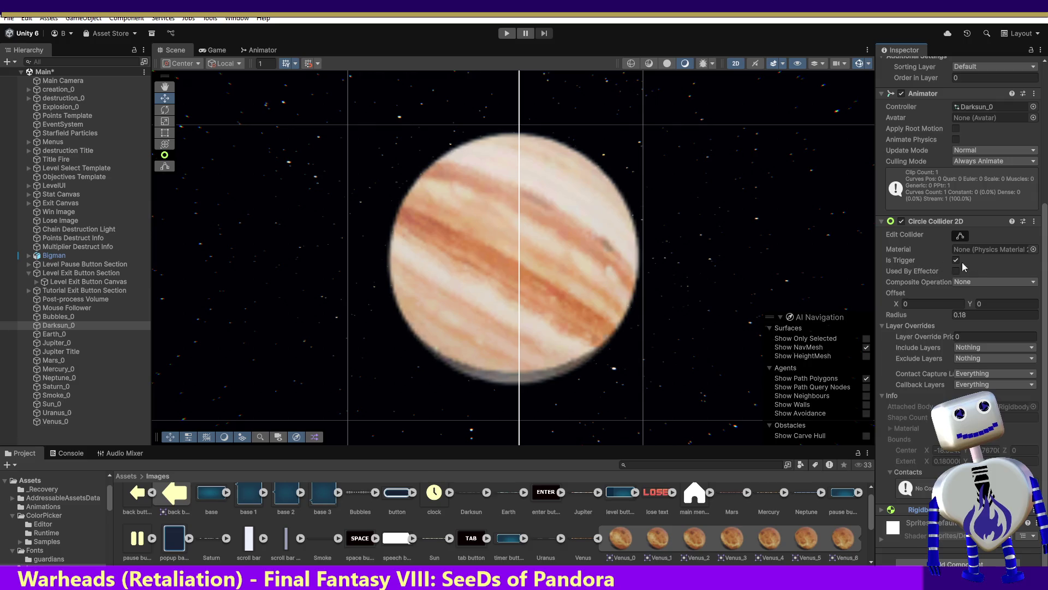
{"action": "scroll", "coordinate": [1046, 247], "scroll_direction": "up", "scroll_amount": 1}
{"action": "scroll", "coordinate": [1046, 247], "scroll_direction": "up", "scroll_amount": 10}
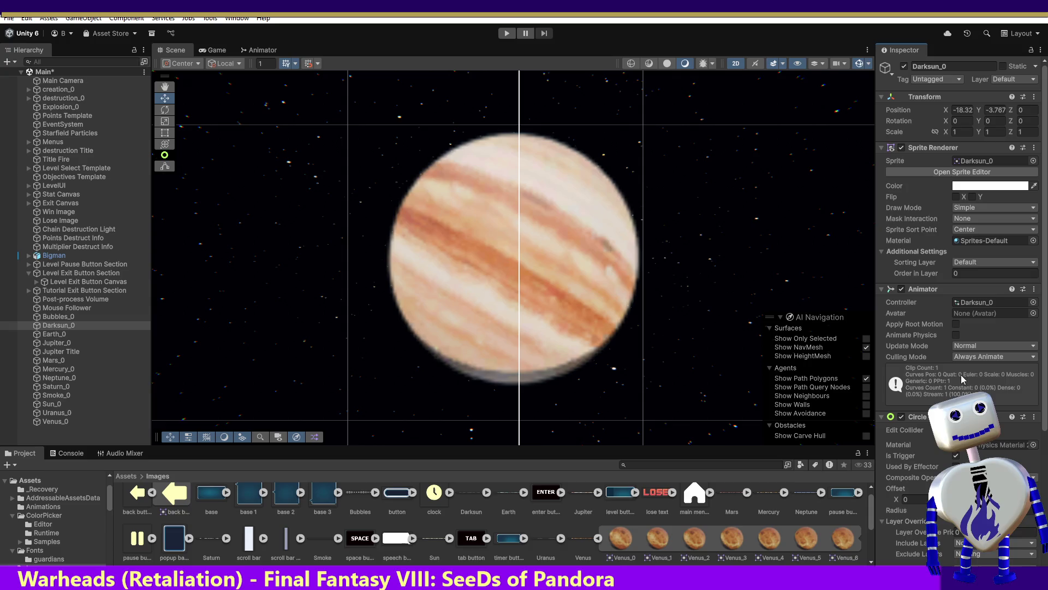
{"action": "left_click", "coordinate": [883, 417]}
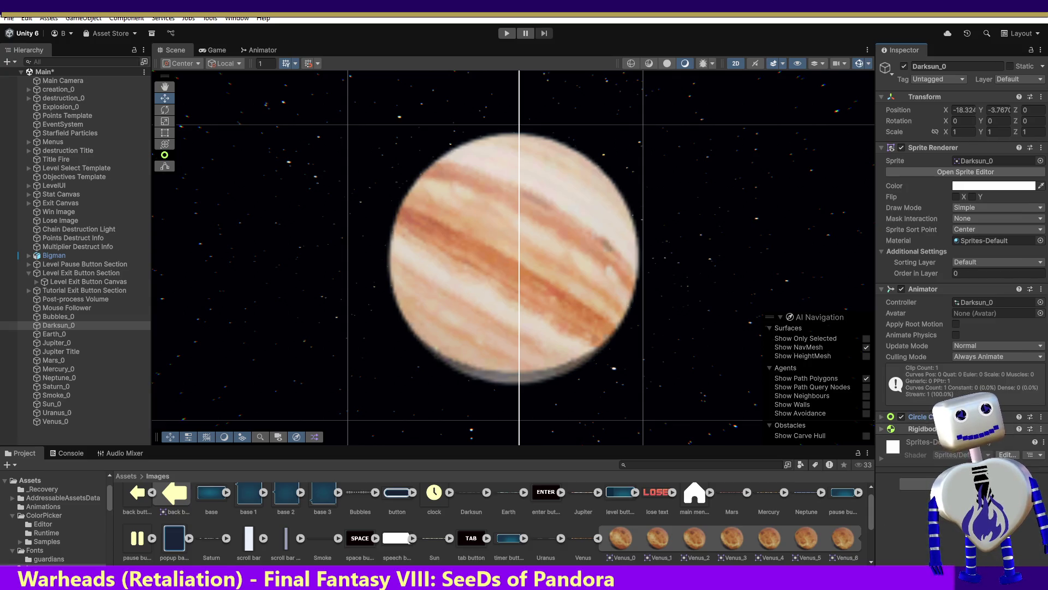
{"action": "left_click", "coordinate": [882, 417]}
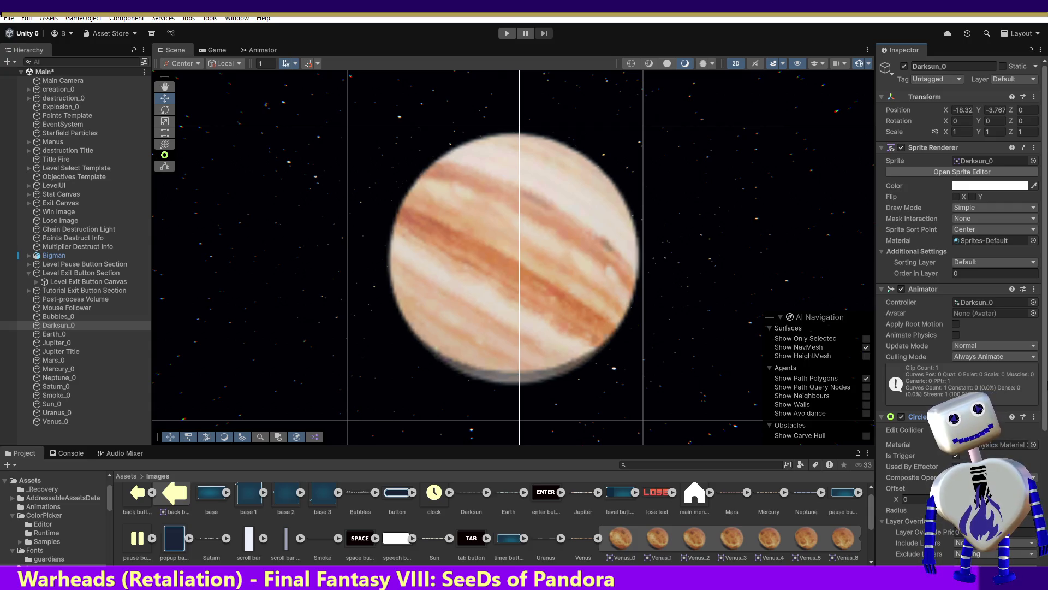
Set Darksun_0's Rigidbody 2D Body Type to Kinematic.
{"action": "scroll", "coordinate": [935, 452], "scroll_direction": "down", "scroll_amount": 3}
{"action": "scroll", "coordinate": [935, 452], "scroll_direction": "down", "scroll_amount": 4}
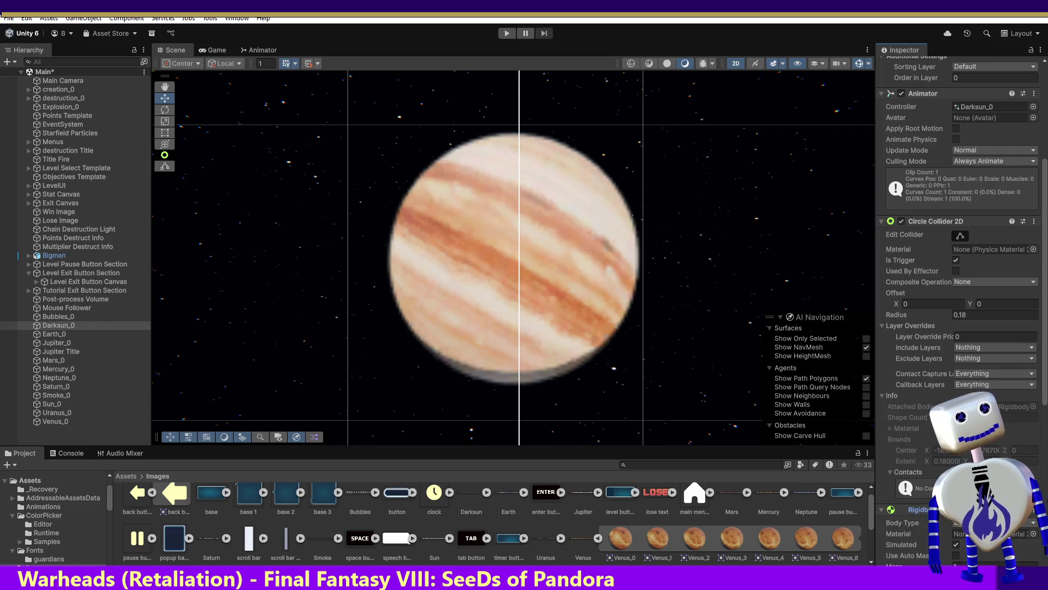
{"action": "scroll", "coordinate": [1046, 427], "scroll_direction": "down", "scroll_amount": 2}
{"action": "scroll", "coordinate": [1046, 427], "scroll_direction": "down", "scroll_amount": 2}
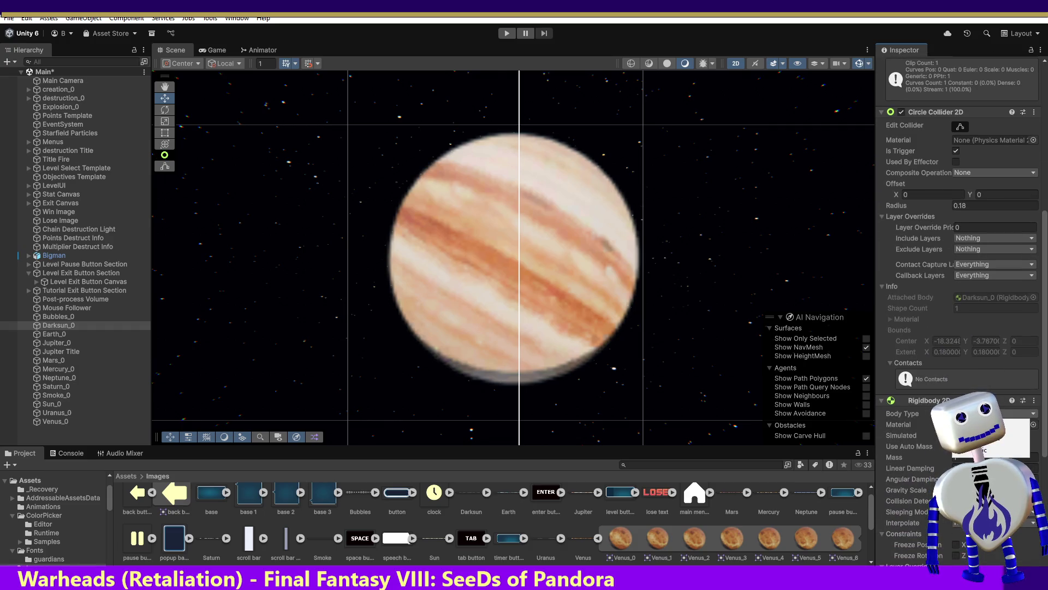
{"action": "left_click", "coordinate": [983, 438]}
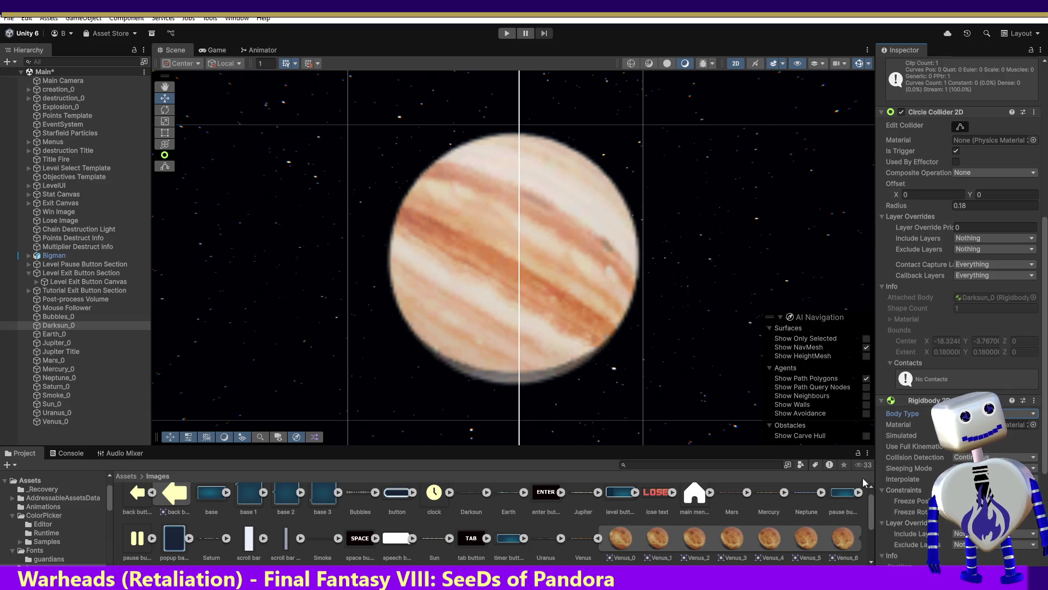
{"action": "scroll", "coordinate": [972, 383], "scroll_direction": "down", "scroll_amount": 5}
{"action": "scroll", "coordinate": [961, 306], "scroll_direction": "down", "scroll_amount": 2}
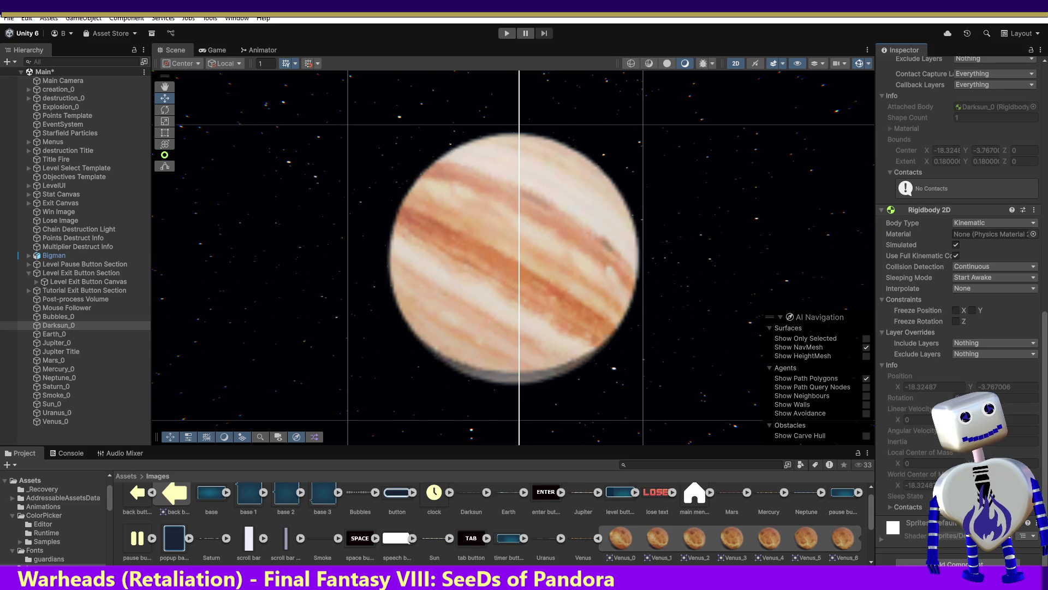
{"action": "scroll", "coordinate": [961, 306], "scroll_direction": "up", "scroll_amount": 9}
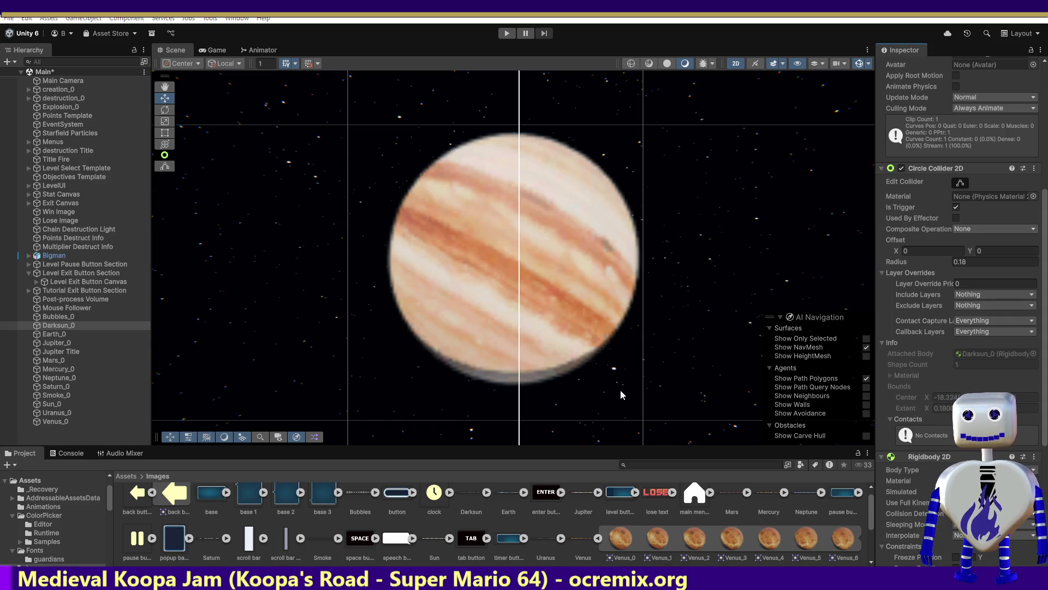
{"action": "key", "text": "alt+Tab"}
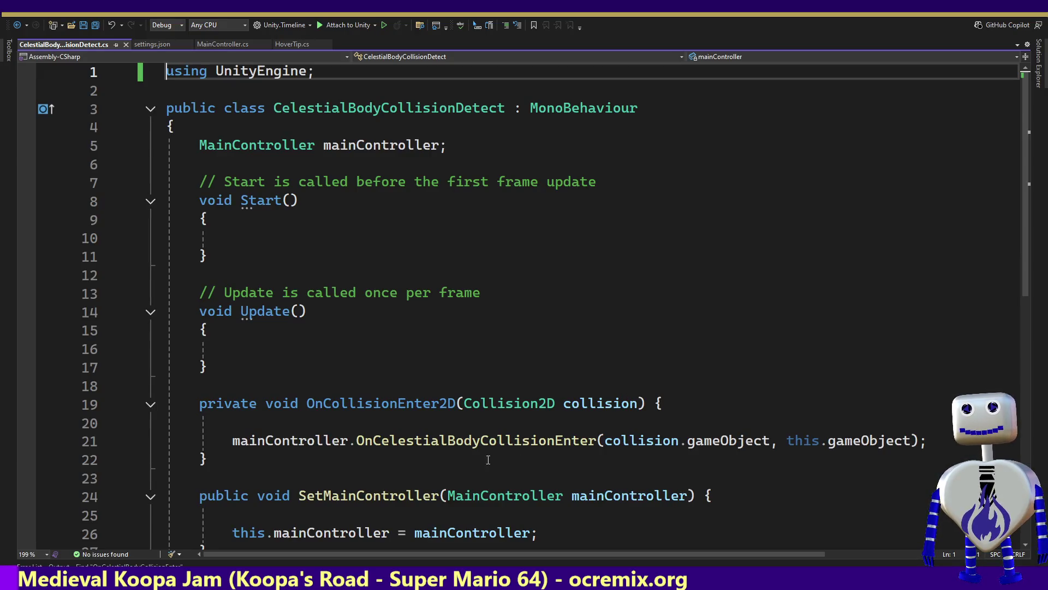
Open MainController.cs and search it for '.mas' to find where mass is set.
{"action": "left_click", "coordinate": [209, 44]}
{"action": "left_click", "coordinate": [537, 242]}
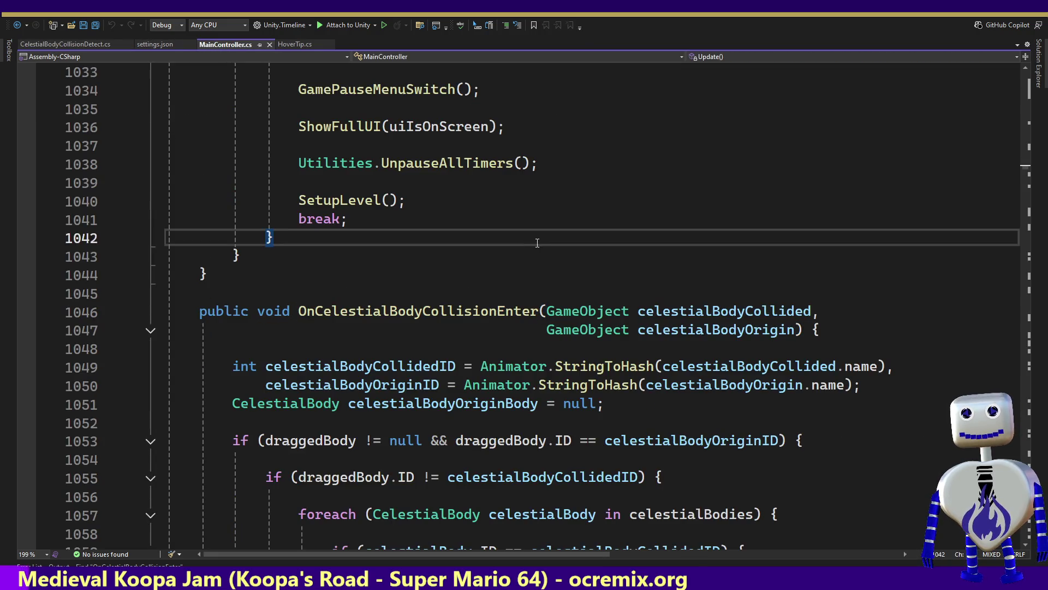
{"action": "key", "text": "ctrl+f"}
{"action": "type", "text": "."}
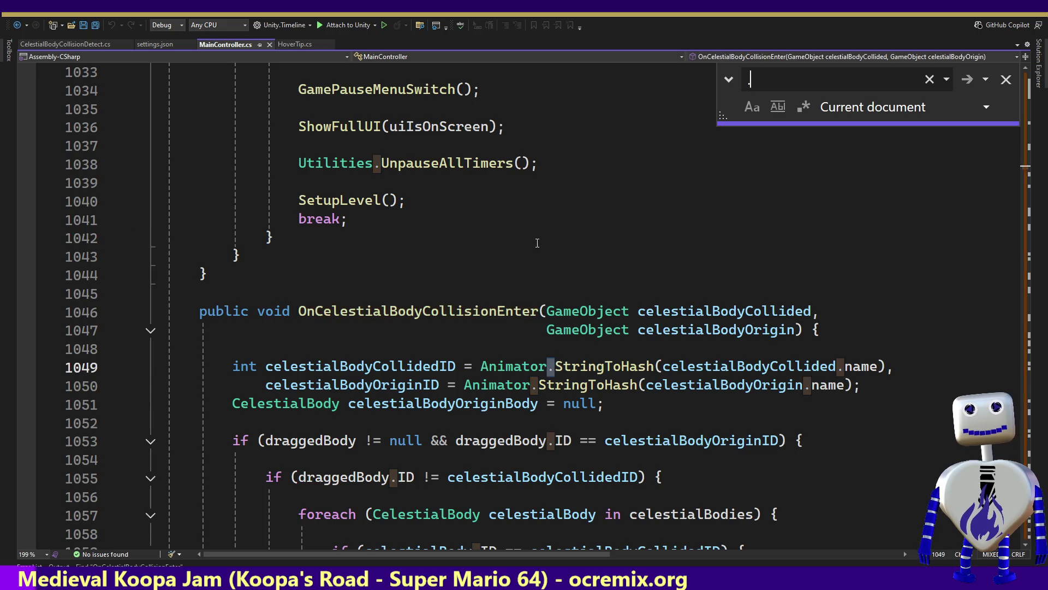
{"action": "type", "text": ",a"}
{"action": "key", "text": "BackSpace"}
{"action": "key", "text": "BackSpace"}
{"action": "key", "text": "BackSpace"}
{"action": "type", "text": ".mas"}
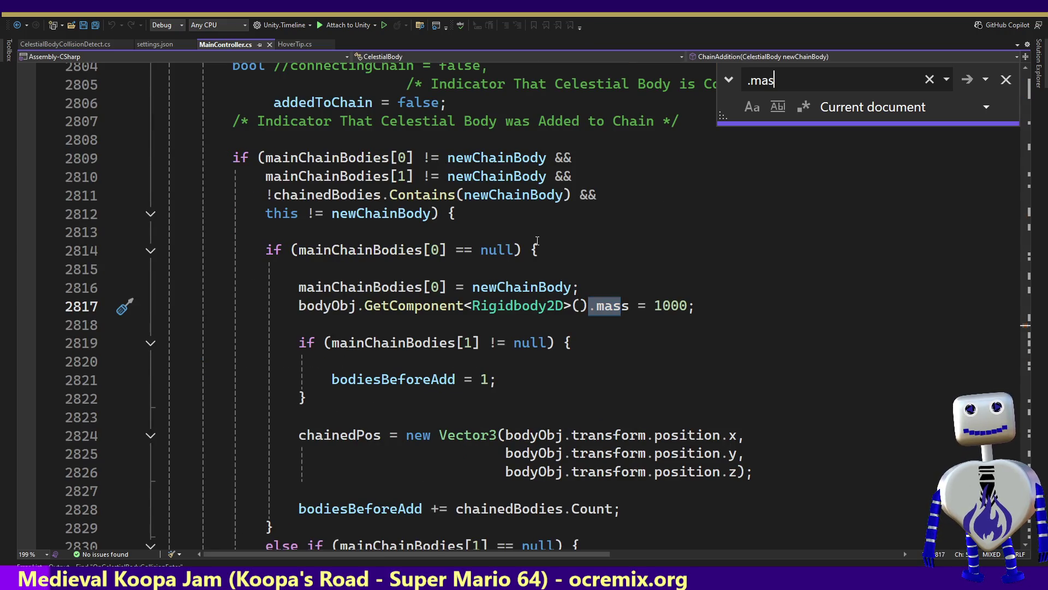
{"action": "left_click", "coordinate": [622, 305]}
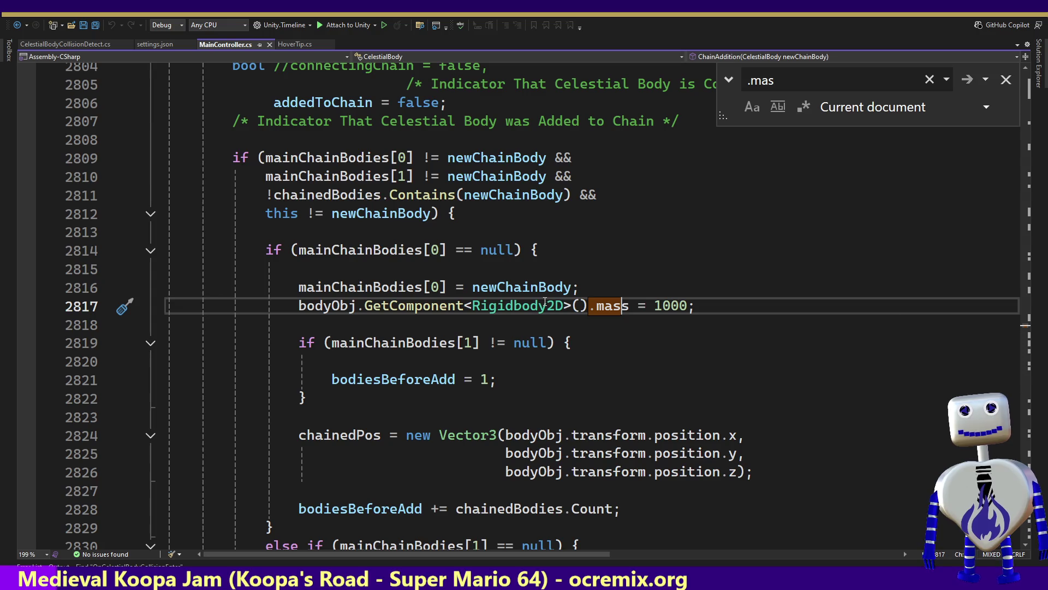
{"action": "mouse_move", "coordinate": [545, 300]}
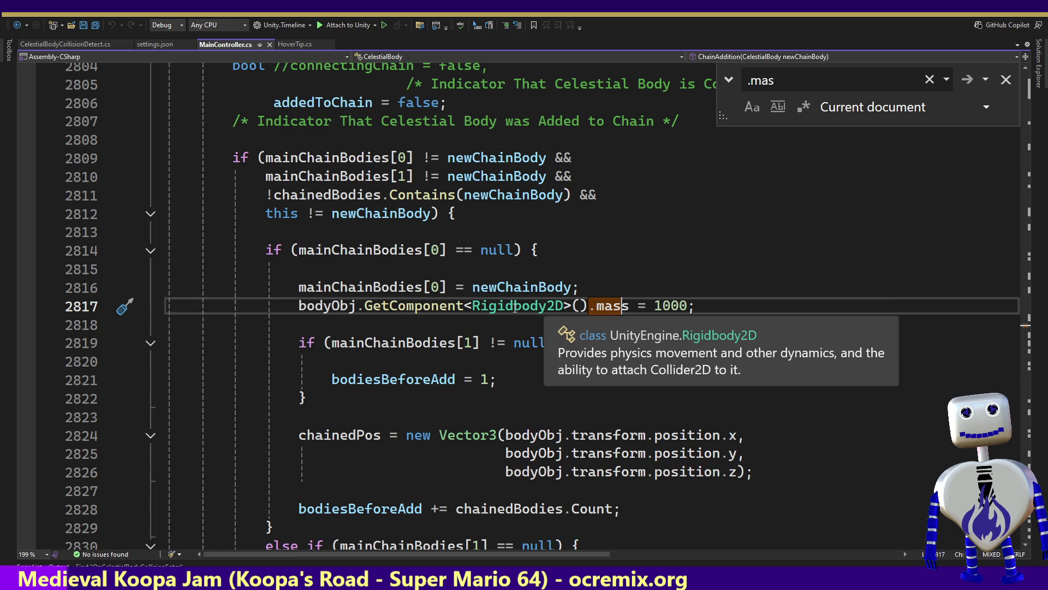
{"action": "left_click", "coordinate": [630, 306], "text": "shift"}
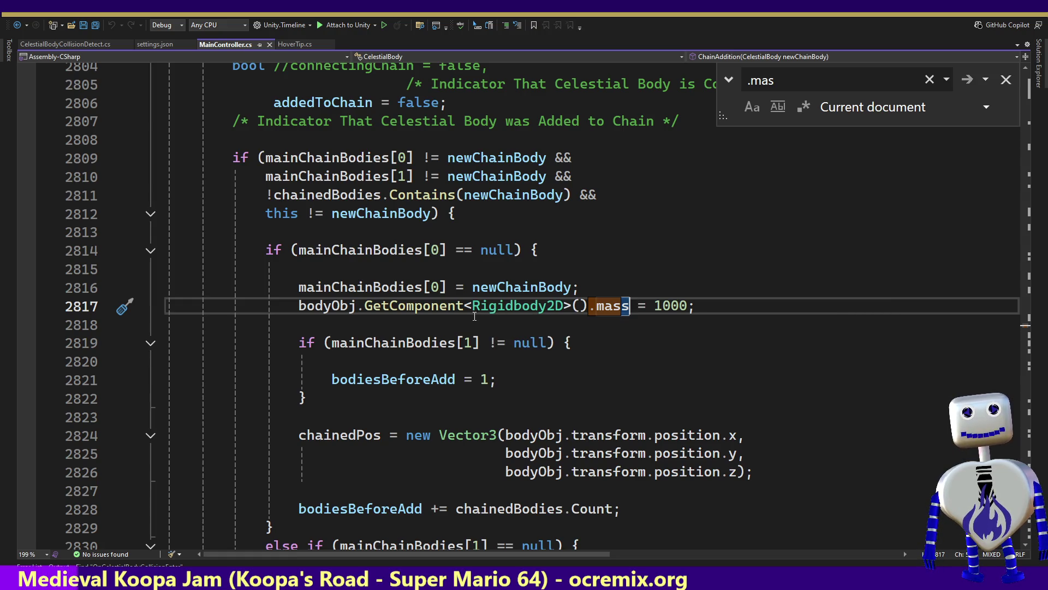
{"action": "left_click", "coordinate": [801, 88]}
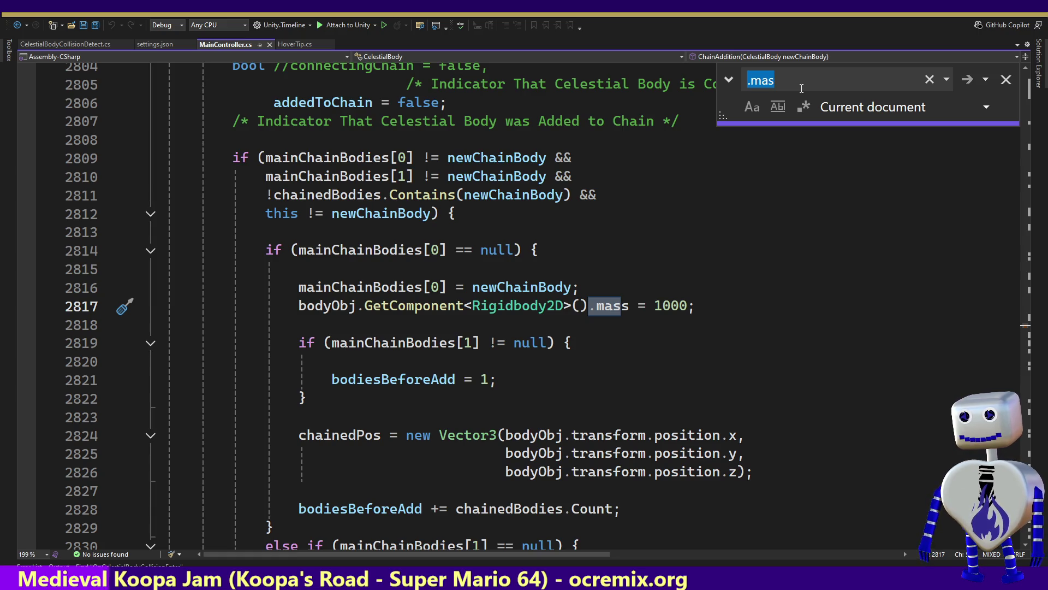
{"action": "key", "text": "Return"}
{"action": "key", "text": "Return"}
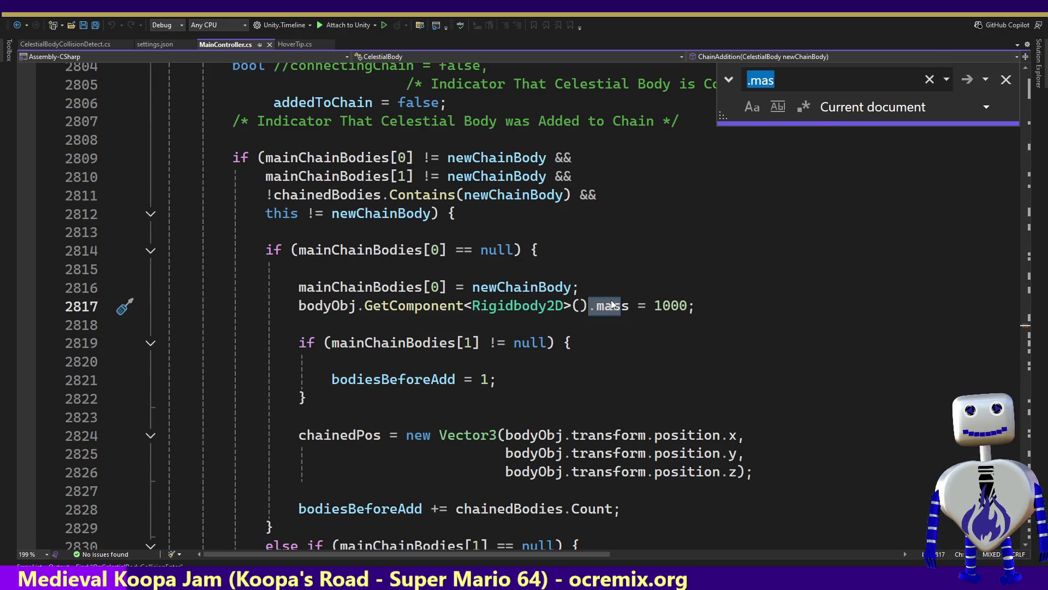
{"action": "mouse_move", "coordinate": [601, 310]}
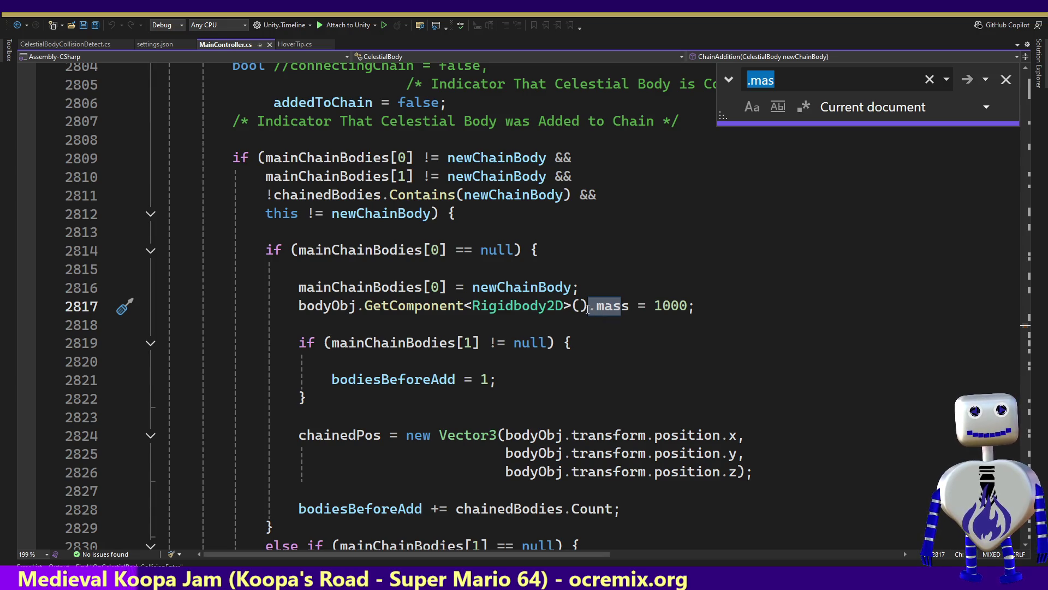
{"action": "left_click", "coordinate": [1006, 79]}
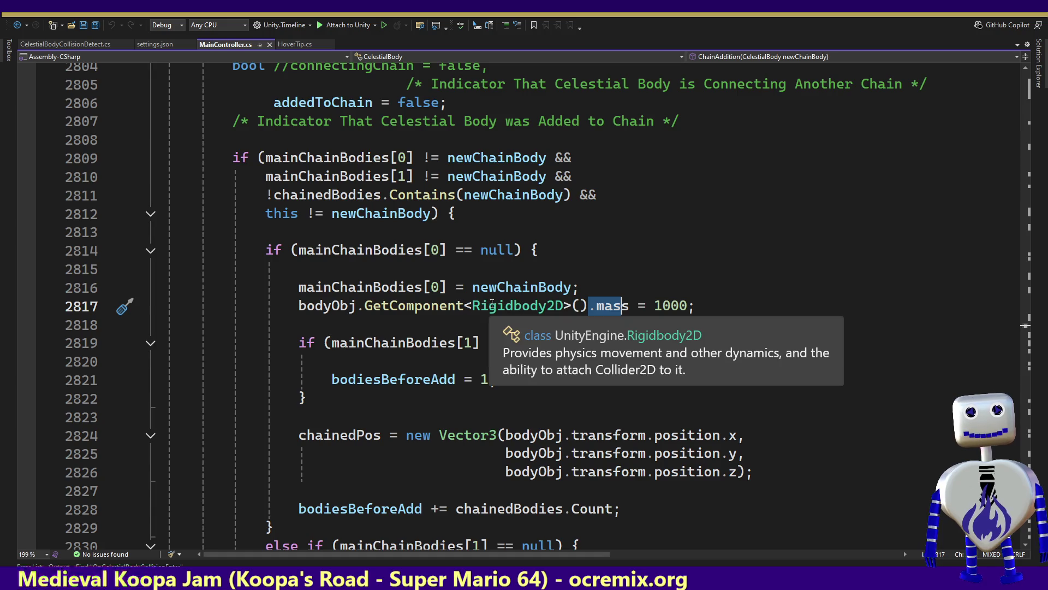
Search MainController.cs for Rigidbody2D from line 2817.
{"action": "double_click", "coordinate": [500, 307]}
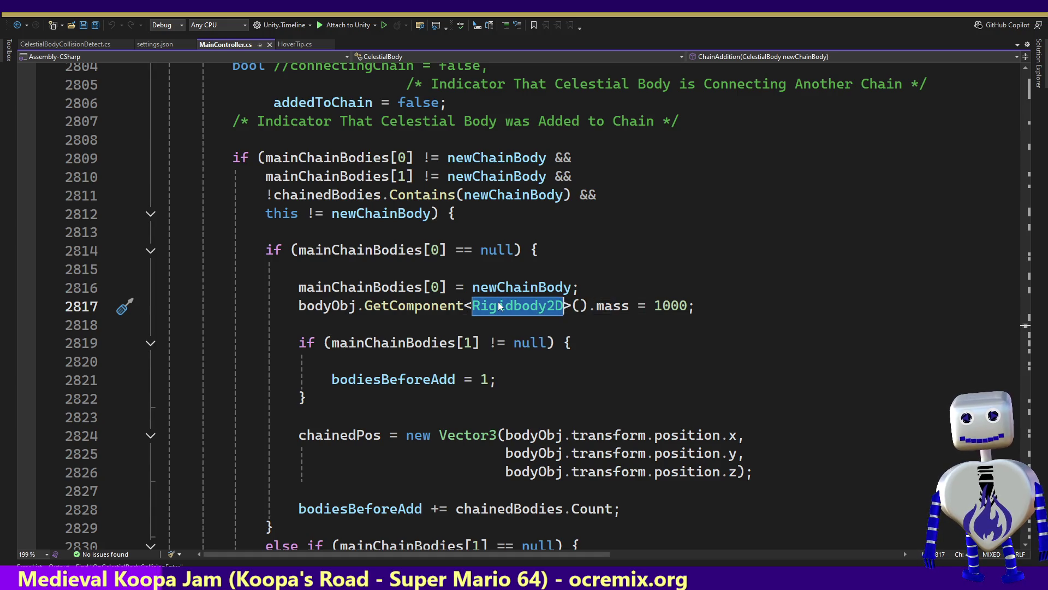
{"action": "key", "text": "ctrl+f"}
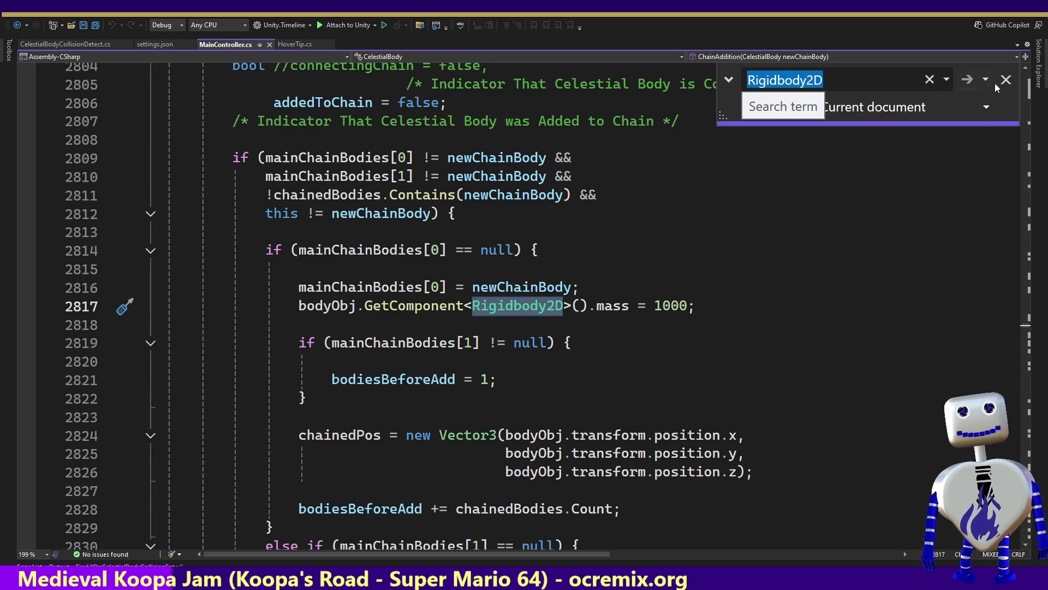
{"action": "key", "text": "Escape"}
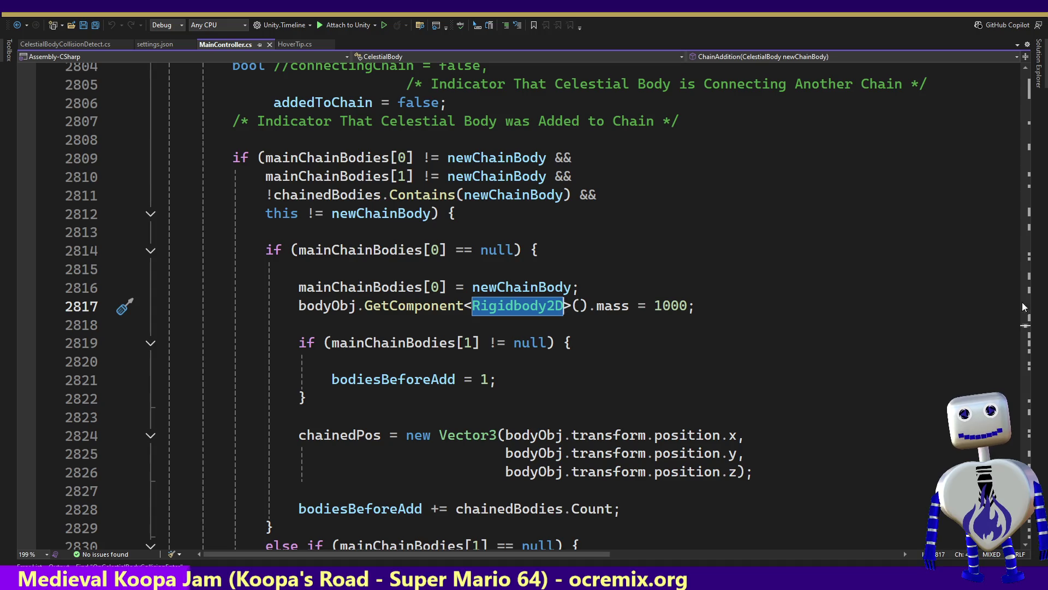
{"action": "scroll", "coordinate": [1025, 326], "scroll_direction": "up", "scroll_amount": 9}
{"action": "scroll", "coordinate": [1025, 327], "scroll_direction": "up", "scroll_amount": 9}
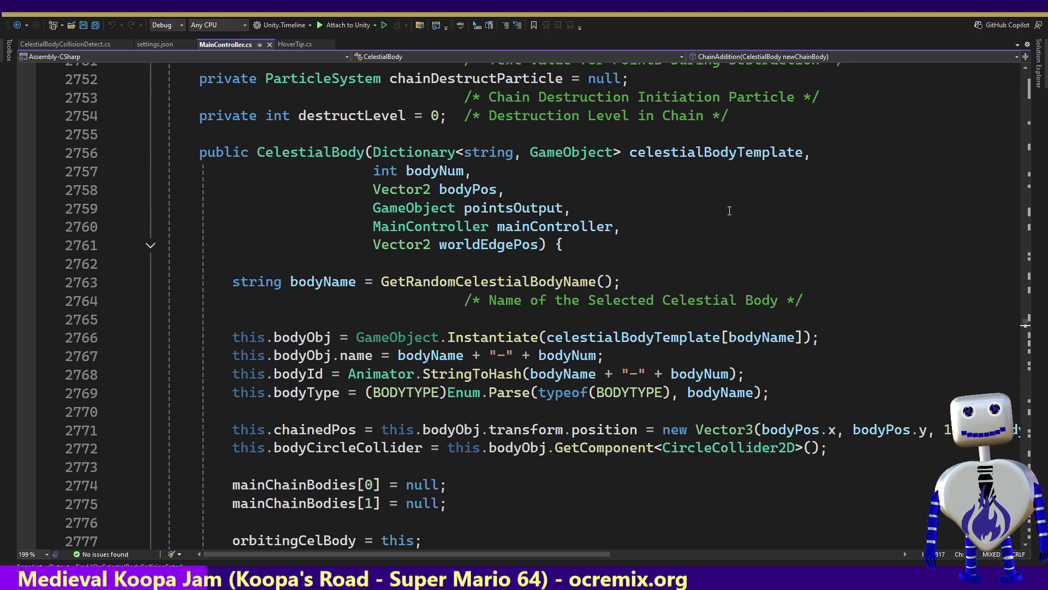
List all references to bodyCircleCollider, visiting lines 2772, 3515 and 3523.
{"action": "left_click", "coordinate": [382, 449]}
{"action": "double_click", "coordinate": [383, 448]}
{"action": "key", "text": "ctrl+f"}
{"action": "key", "text": "Return"}
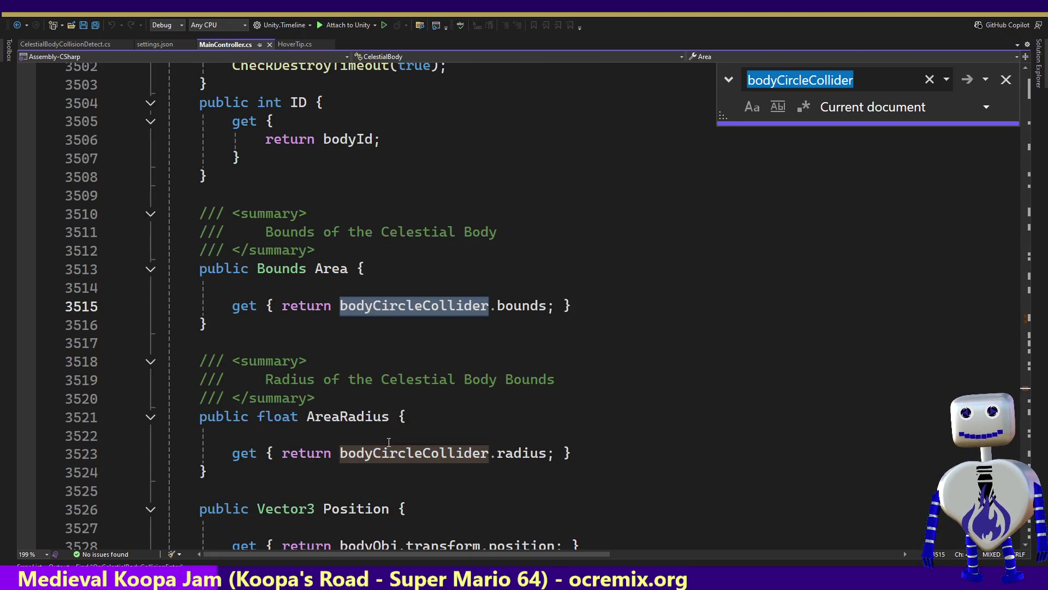
{"action": "right_click", "coordinate": [389, 446]}
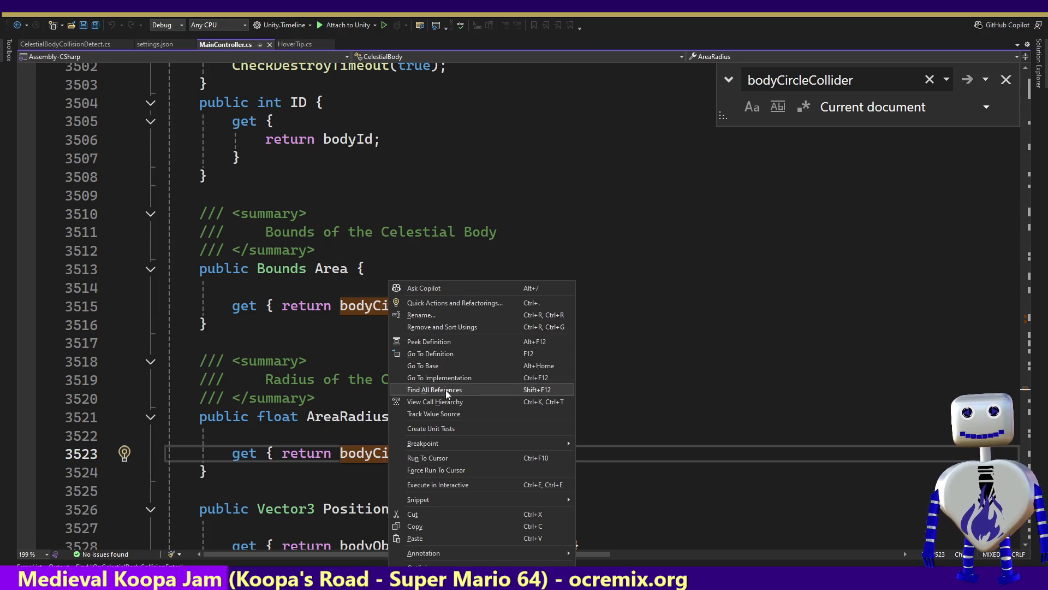
{"action": "left_click", "coordinate": [435, 389]}
{"action": "left_click", "coordinate": [163, 468]}
{"action": "left_click", "coordinate": [164, 478]}
{"action": "left_click", "coordinate": [158, 486]}
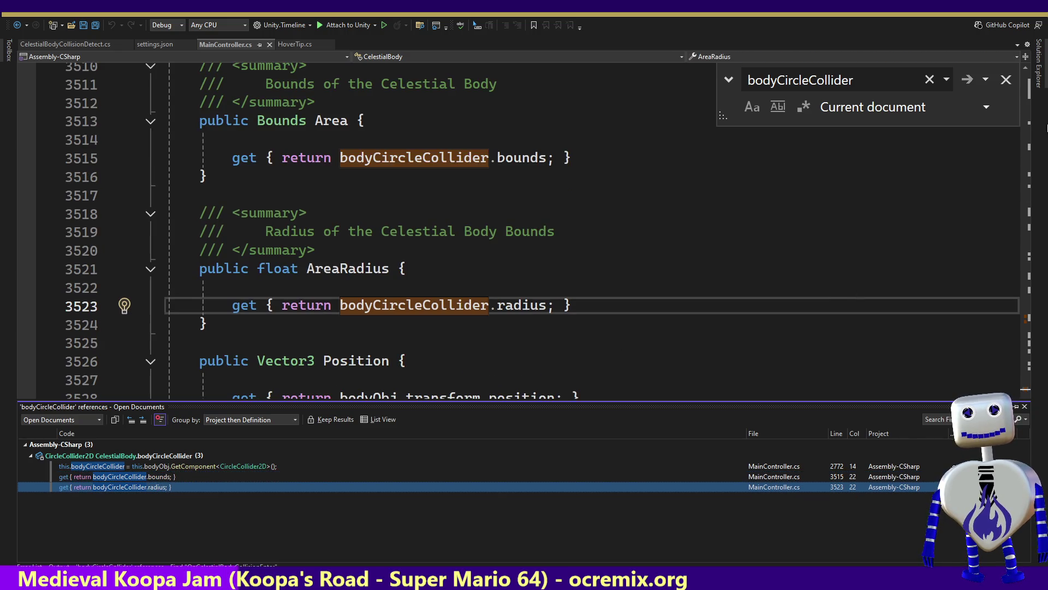
{"action": "key", "text": "Escape"}
{"action": "key", "text": "Escape"}
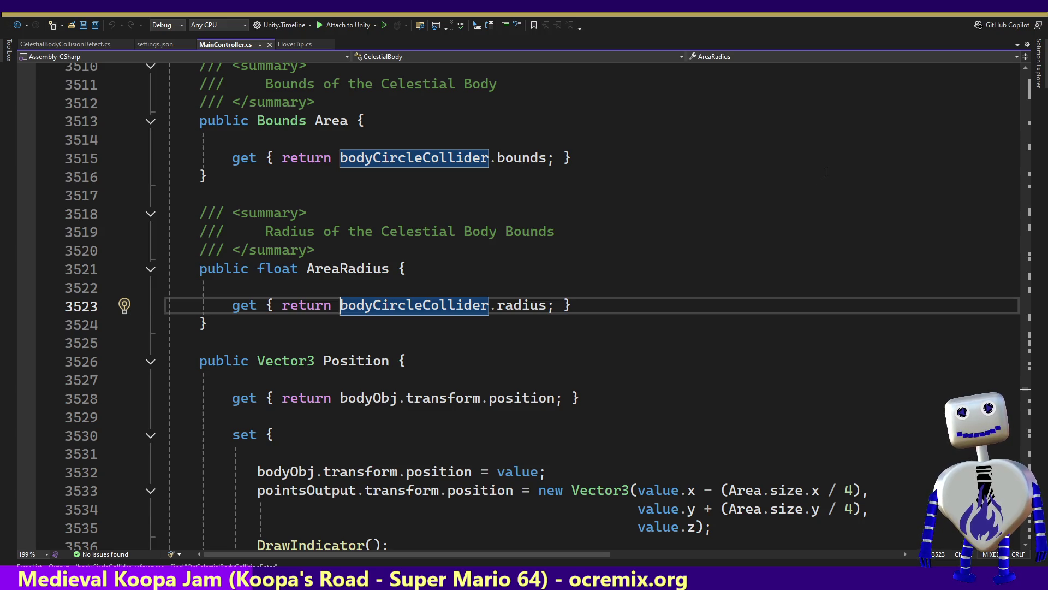
{"action": "key", "text": "alt+Tab"}
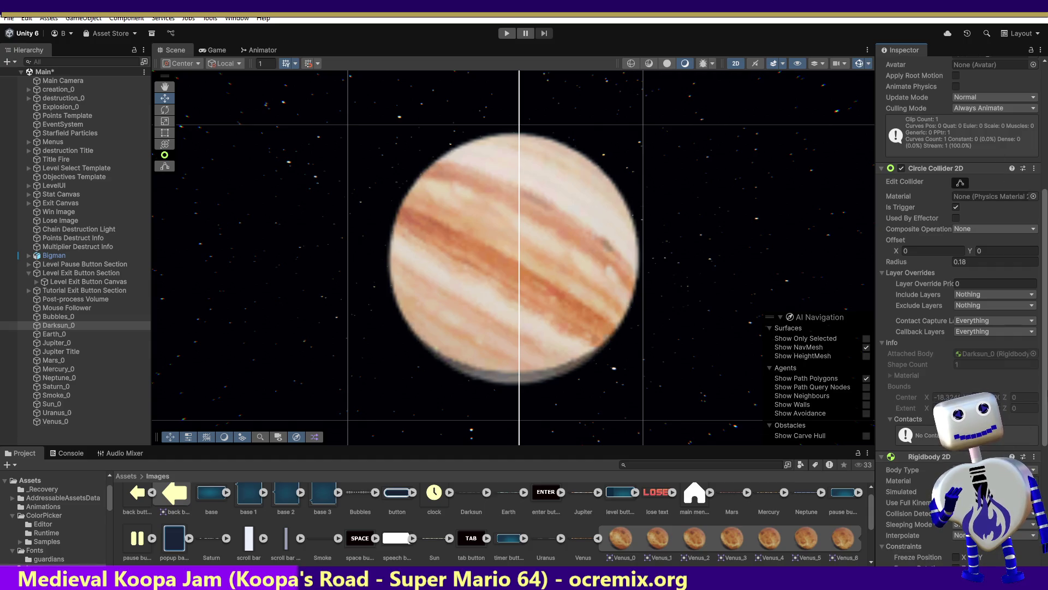
Set Darksun_0's Rigidbody 2D Body Type back to Dynamic with Use Auto Mass ticked.
{"action": "mouse_move", "coordinate": [1045, 384]}
{"action": "left_mouse_down"}
{"action": "mouse_move", "coordinate": [1046, 507]}
{"action": "mouse_move", "coordinate": [1045, 341]}
{"action": "left_mouse_up"}
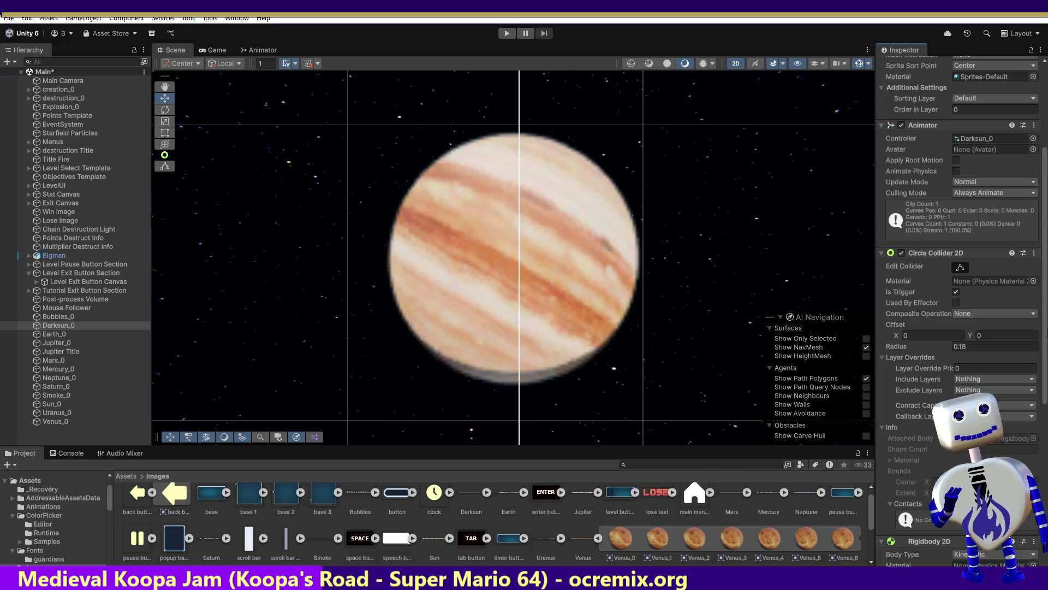
{"action": "scroll", "coordinate": [961, 273], "scroll_direction": "down", "scroll_amount": 1}
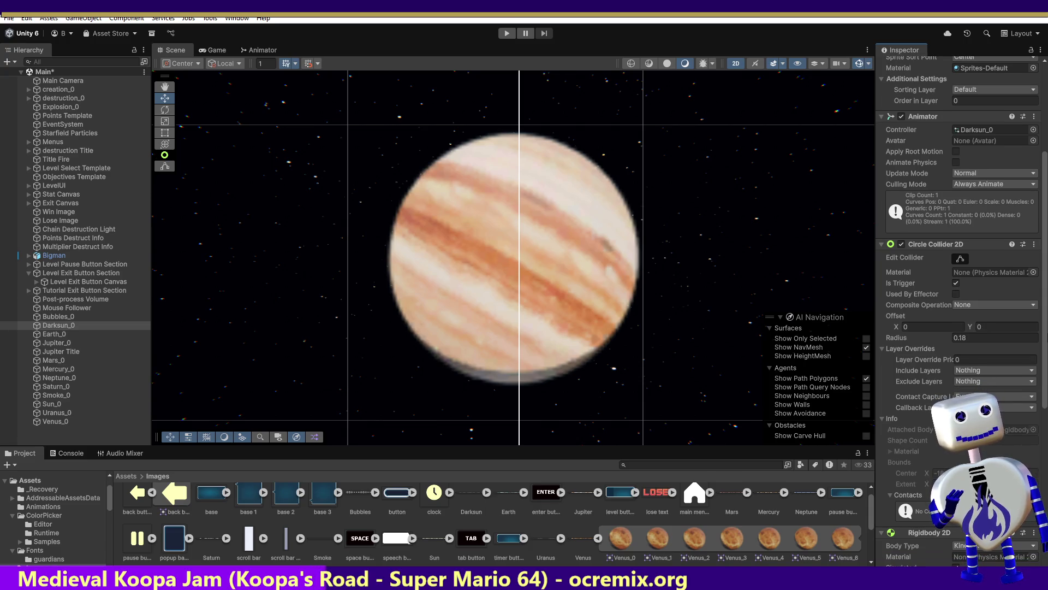
{"action": "scroll", "coordinate": [961, 273], "scroll_direction": "down", "scroll_amount": 5}
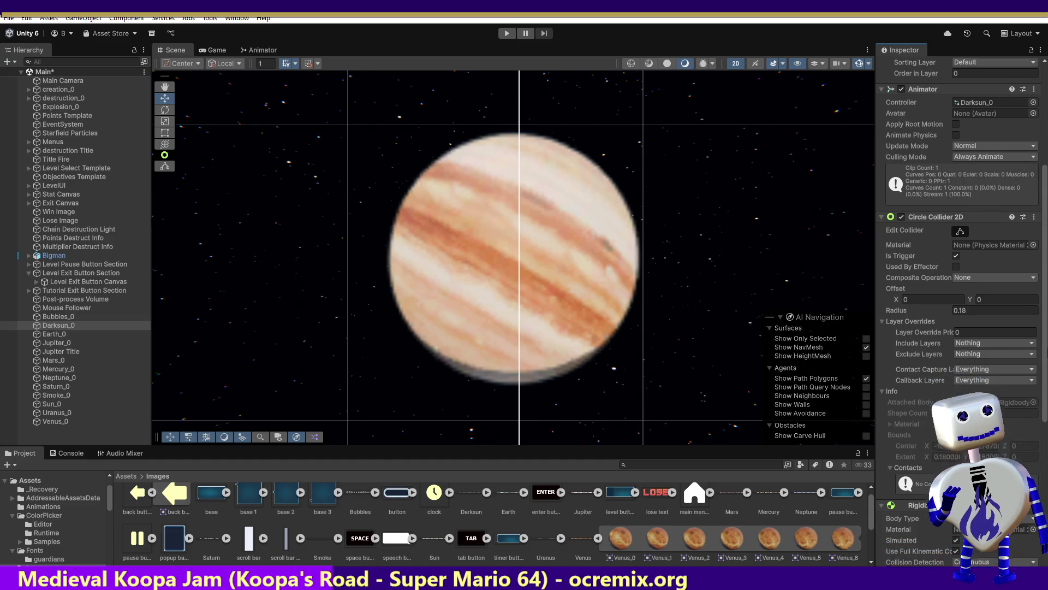
{"action": "scroll", "coordinate": [1042, 418], "scroll_direction": "down", "scroll_amount": 9}
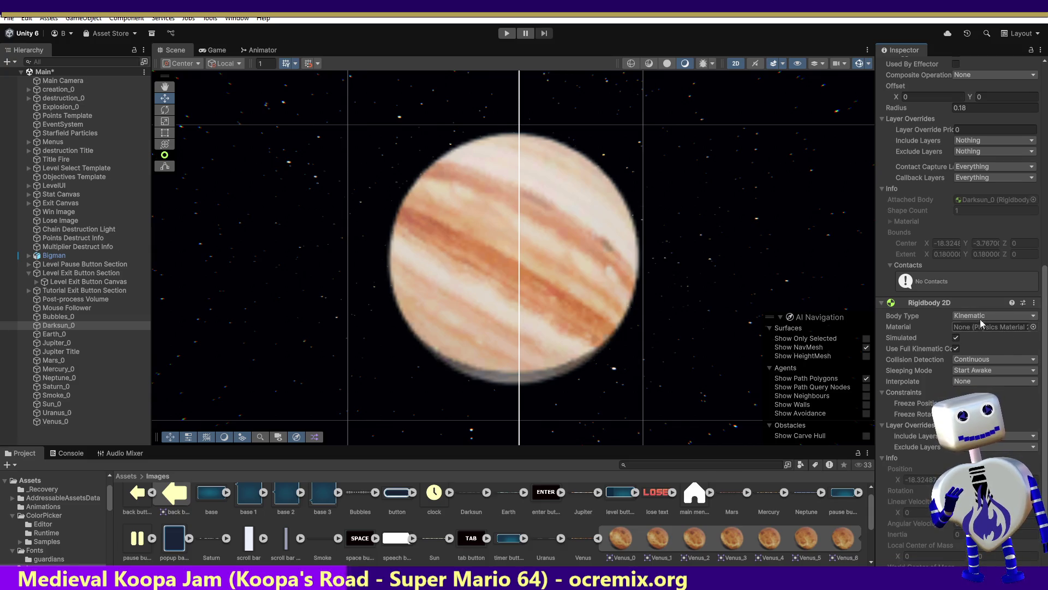
{"action": "left_click", "coordinate": [985, 316]}
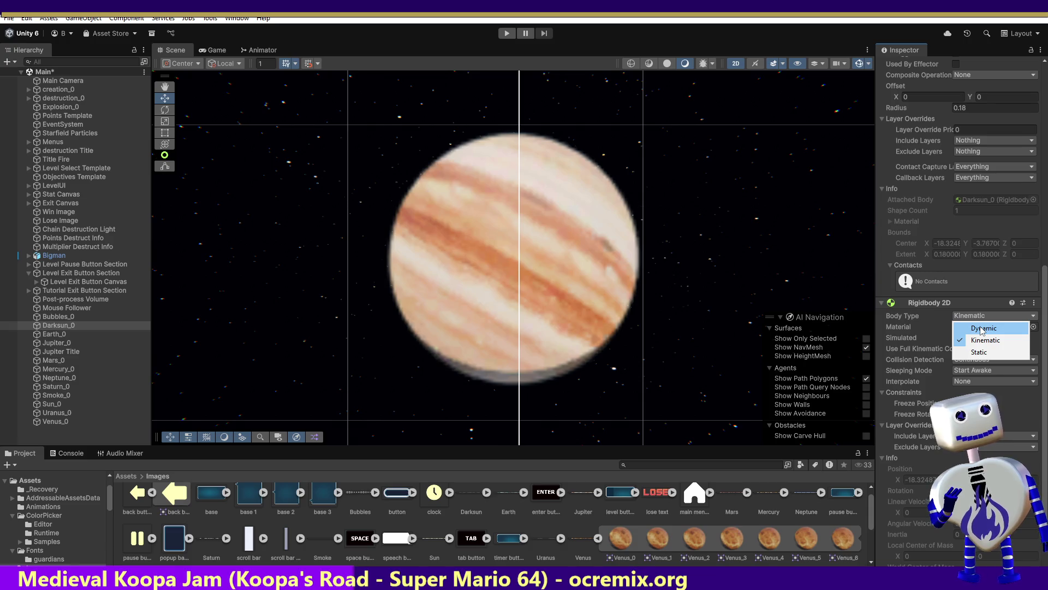
{"action": "left_click", "coordinate": [983, 328]}
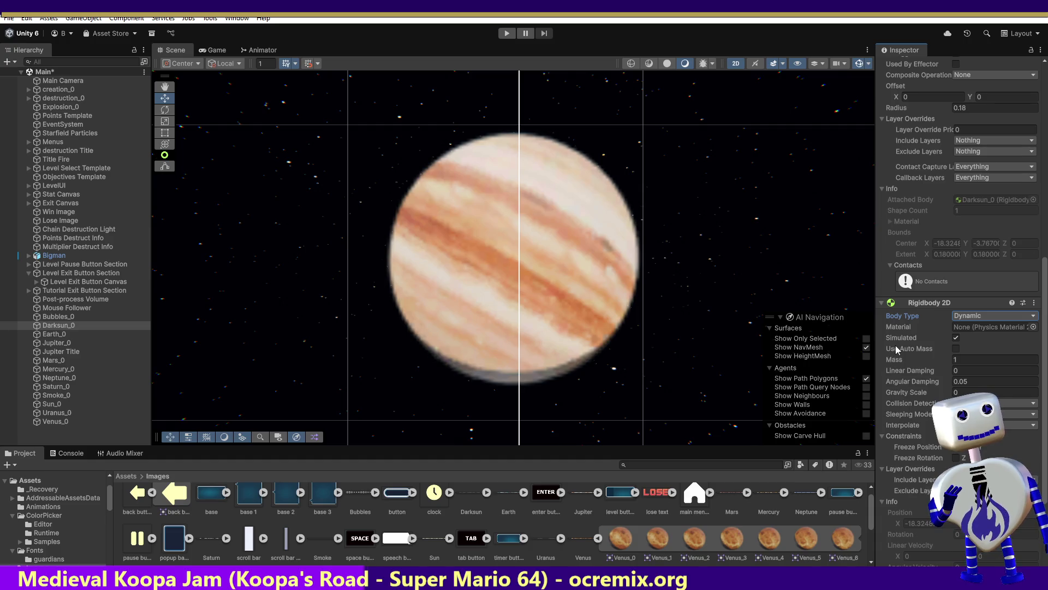
{"action": "left_click", "coordinate": [956, 349]}
{"action": "scroll", "coordinate": [987, 355], "scroll_direction": "up", "scroll_amount": 1}
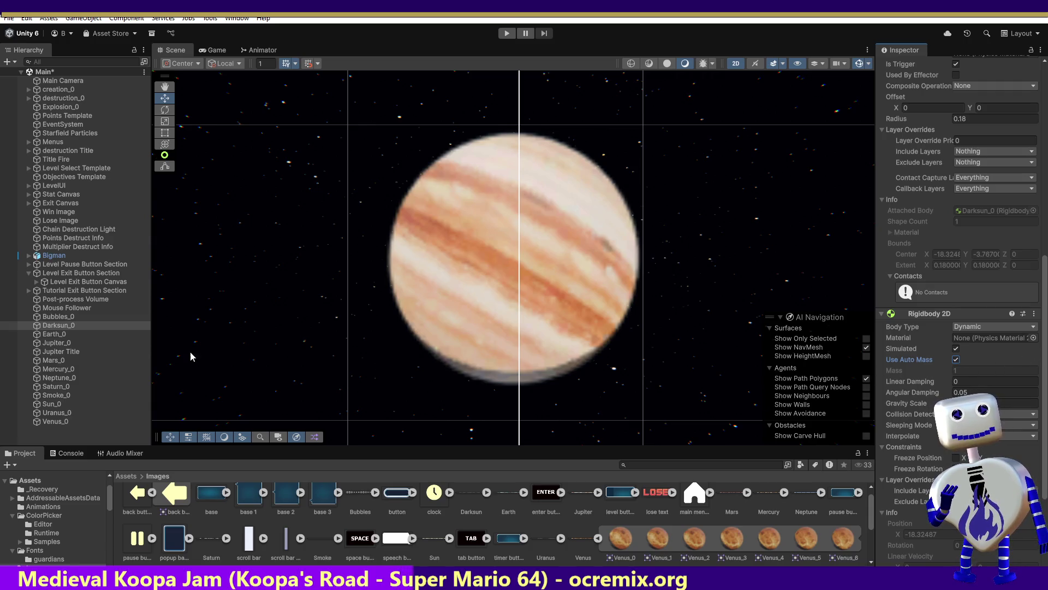
Turn on Use Auto Mass for the Earth_0 and Jupiter_0 rigidbodies.
{"action": "left_click", "coordinate": [53, 333]}
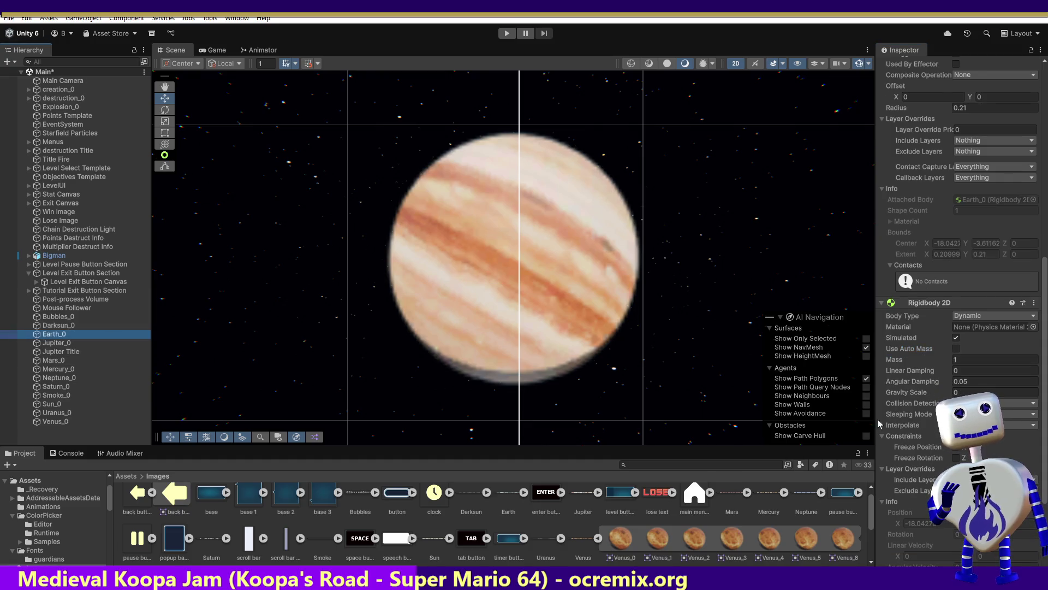
{"action": "left_click", "coordinate": [956, 349]}
{"action": "scroll", "coordinate": [957, 350], "scroll_direction": "up", "scroll_amount": 1}
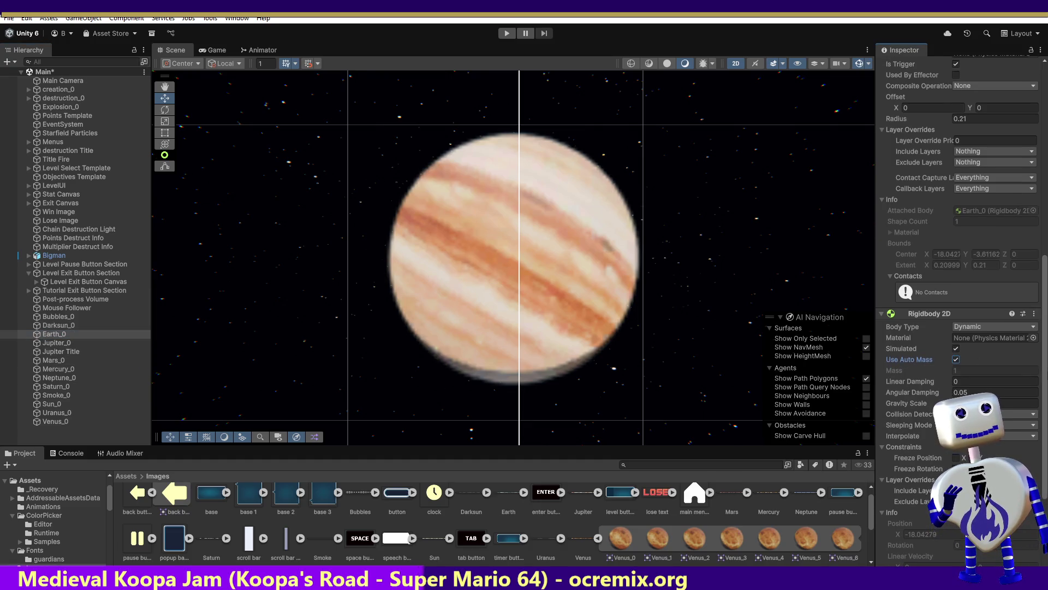
{"action": "scroll", "coordinate": [1044, 387], "scroll_direction": "down", "scroll_amount": 5}
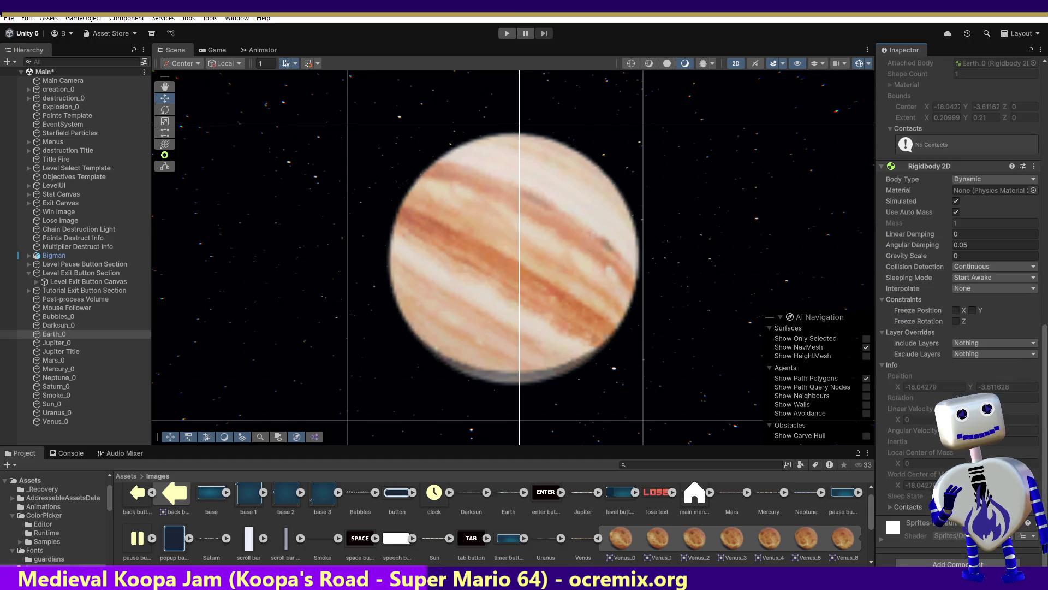
{"action": "scroll", "coordinate": [1043, 332], "scroll_direction": "up", "scroll_amount": 9}
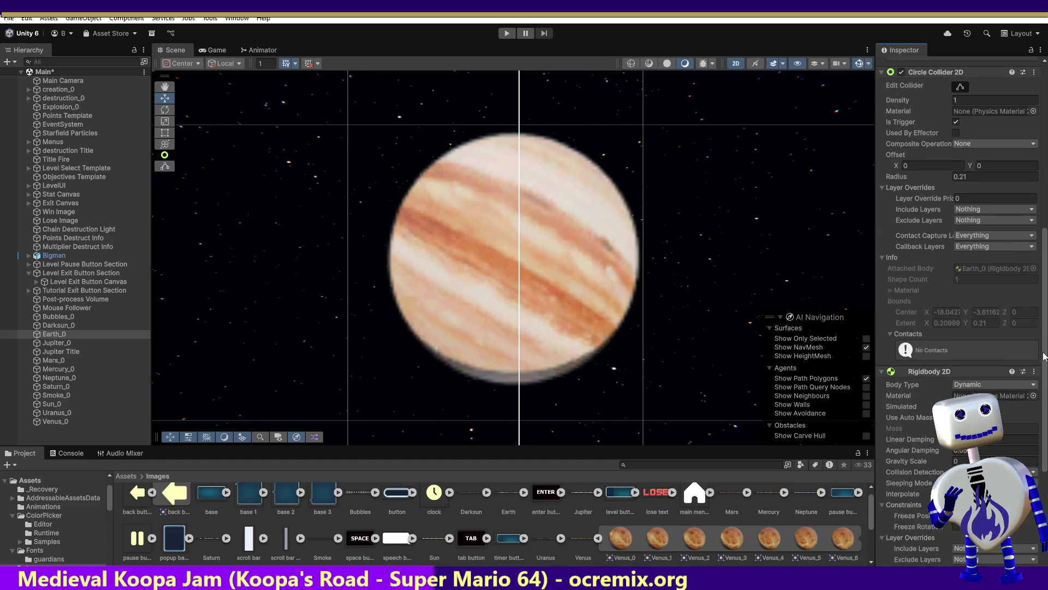
{"action": "scroll", "coordinate": [1041, 332], "scroll_direction": "up", "scroll_amount": 2}
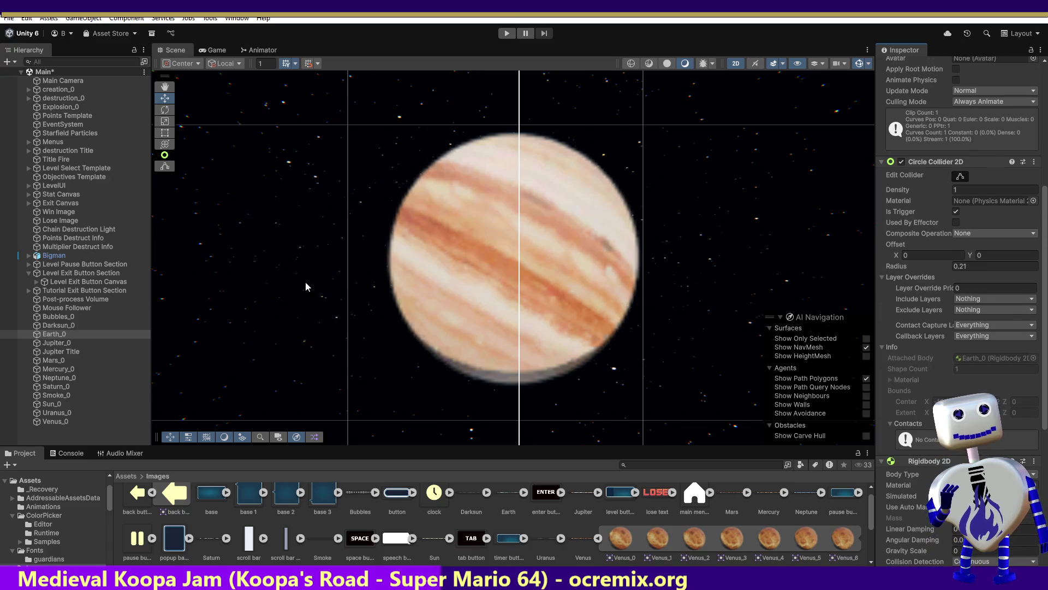
{"action": "left_click", "coordinate": [76, 342]}
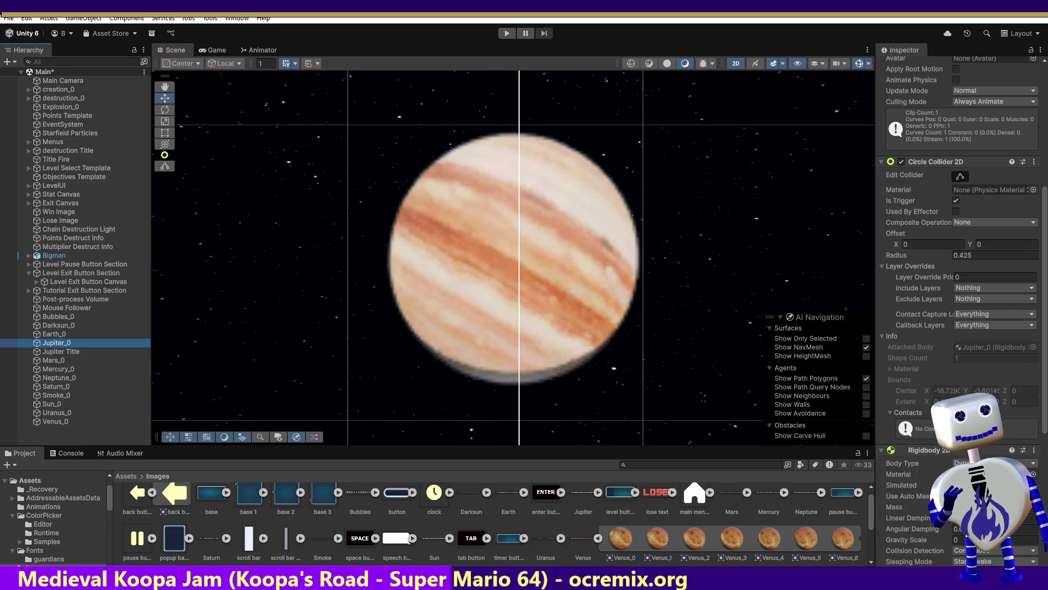
{"action": "left_click", "coordinate": [956, 496]}
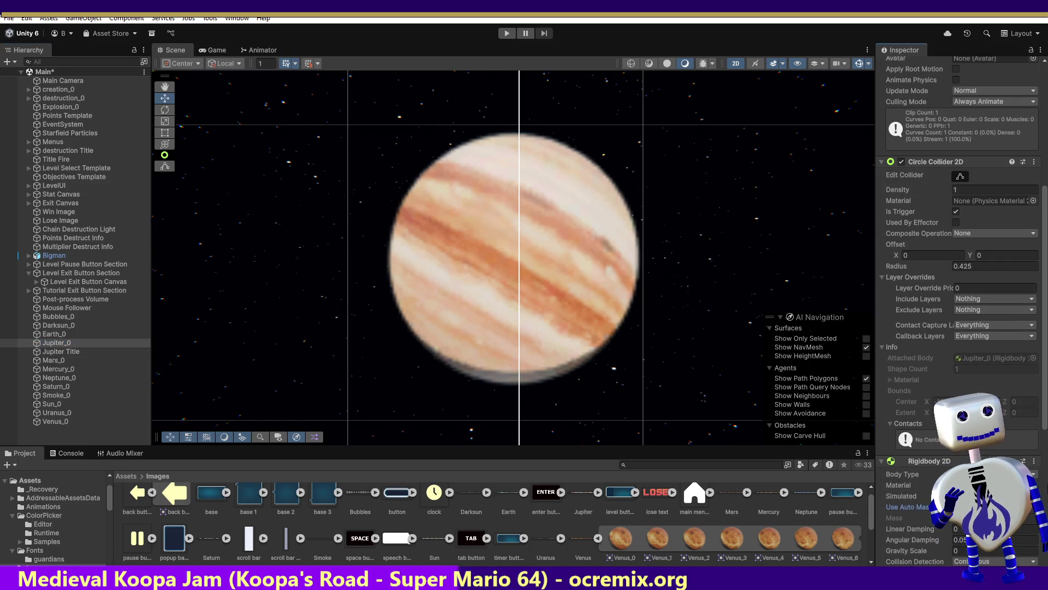
{"action": "left_click_drag", "start_coordinate": [1046, 397], "coordinate": [1046, 480]}
Turn on Use Auto Mass for the Mars_0 and Mercury_0 rigidbodies.
{"action": "left_click", "coordinate": [49, 361]}
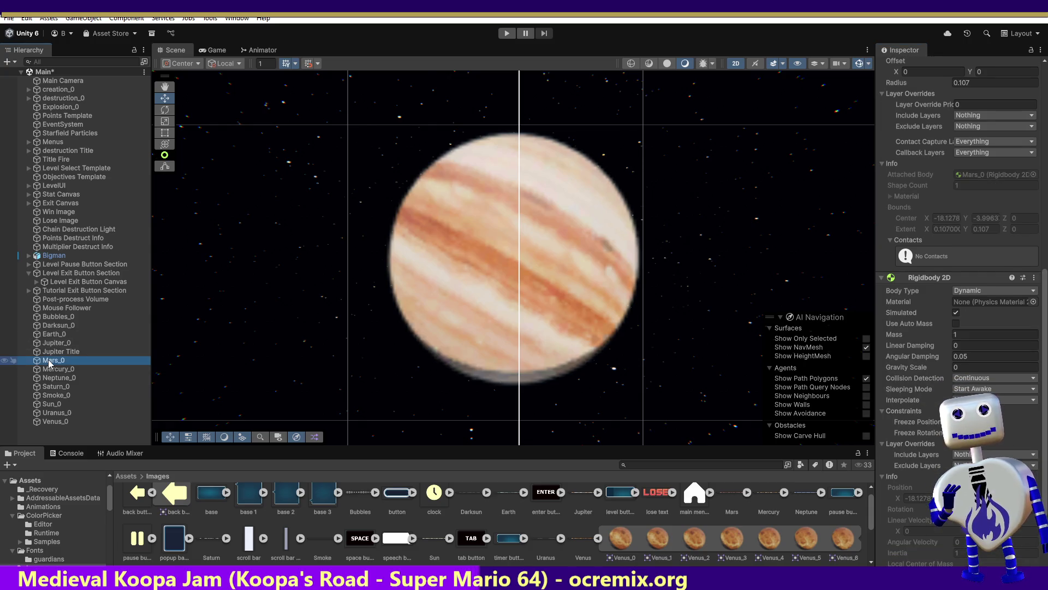
{"action": "left_click", "coordinate": [956, 323]}
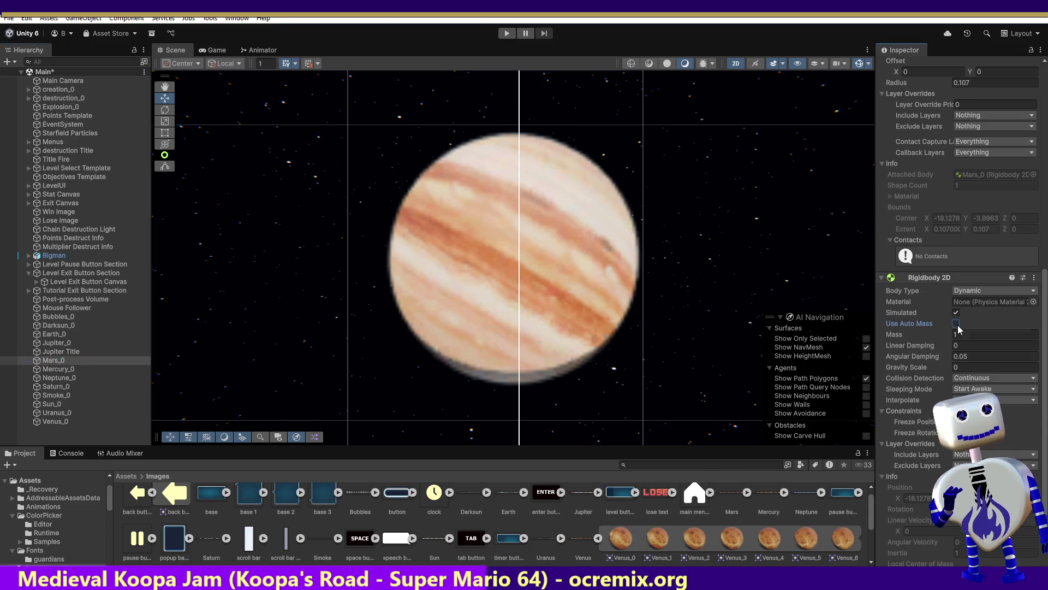
{"action": "scroll", "coordinate": [941, 358], "scroll_direction": "up", "scroll_amount": 1}
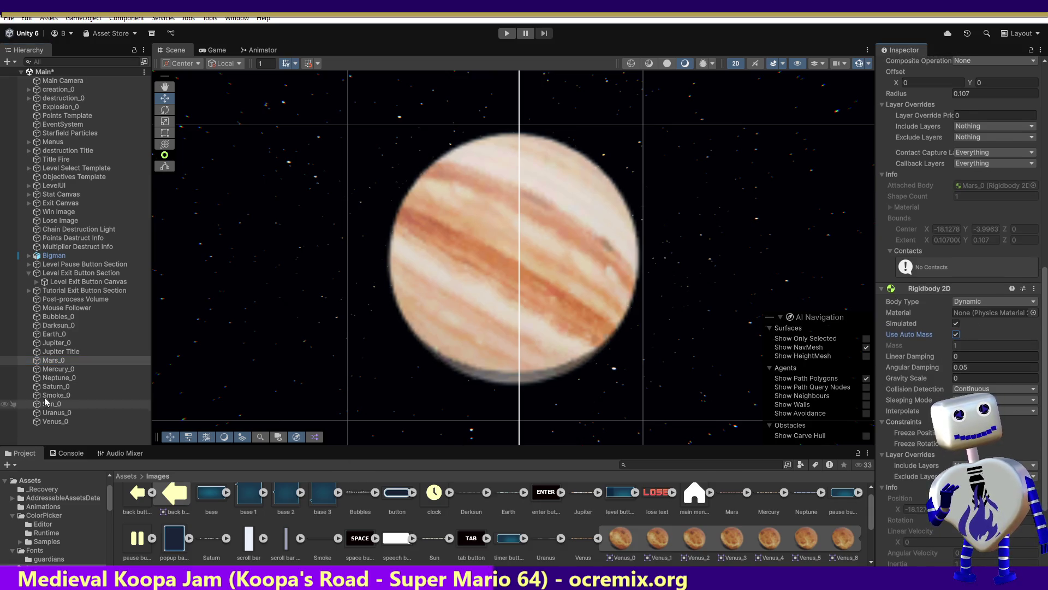
{"action": "left_click", "coordinate": [49, 369]}
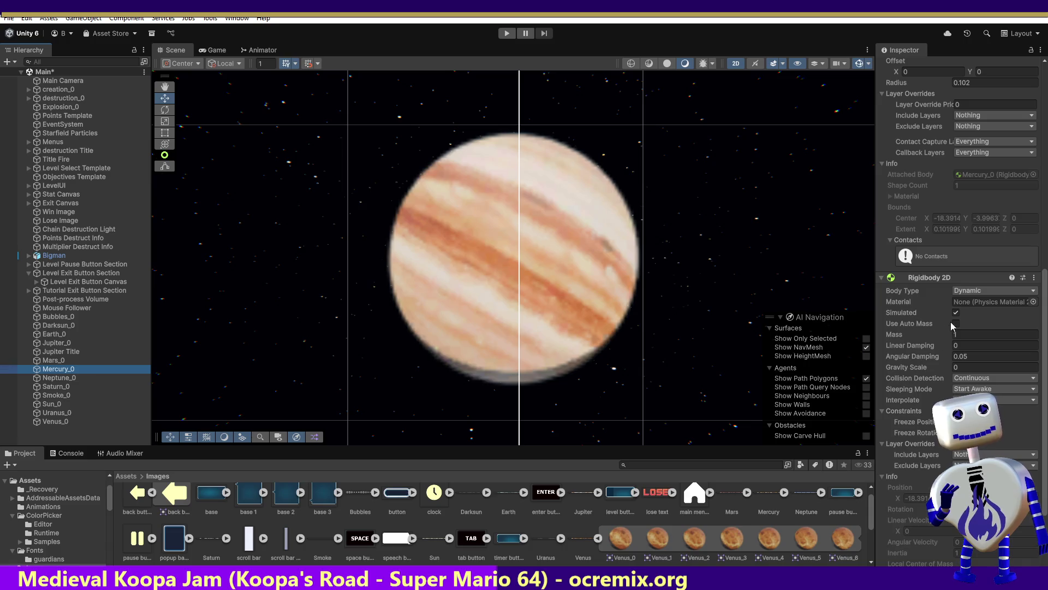
{"action": "left_click", "coordinate": [956, 323]}
{"action": "scroll", "coordinate": [956, 325], "scroll_direction": "up", "scroll_amount": 1}
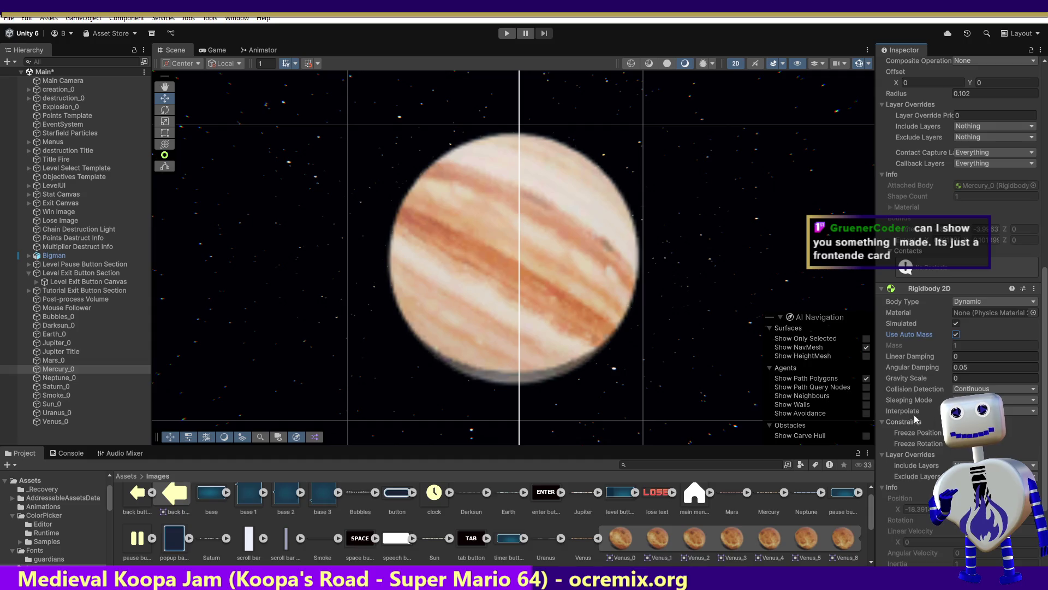
Enable Use Auto Mass on the Neptune_0 and Saturn_0 rigidbodies.
{"action": "double_click", "coordinate": [60, 369]}
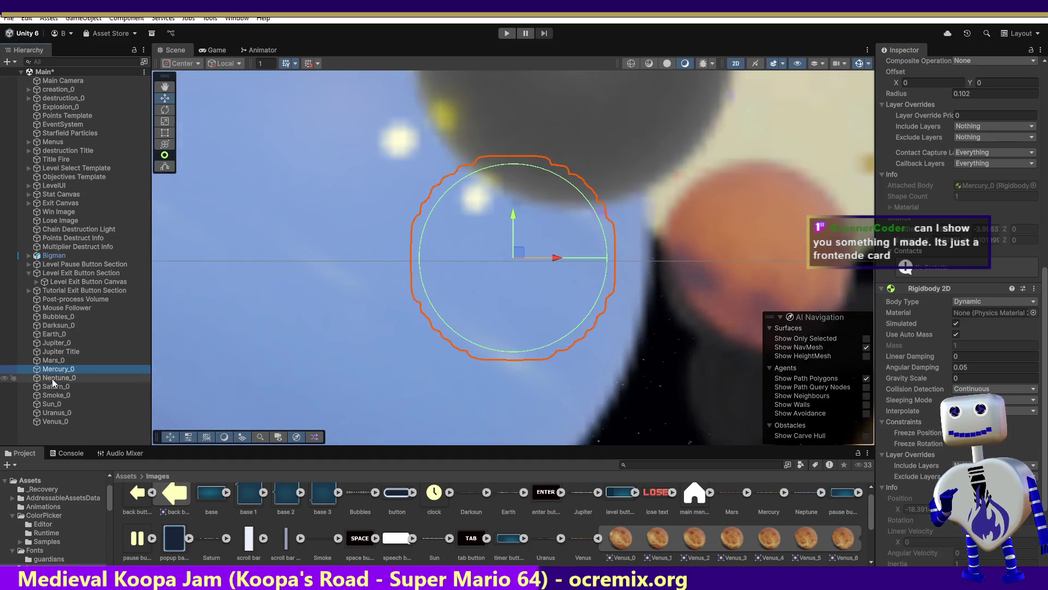
{"action": "double_click", "coordinate": [52, 381]}
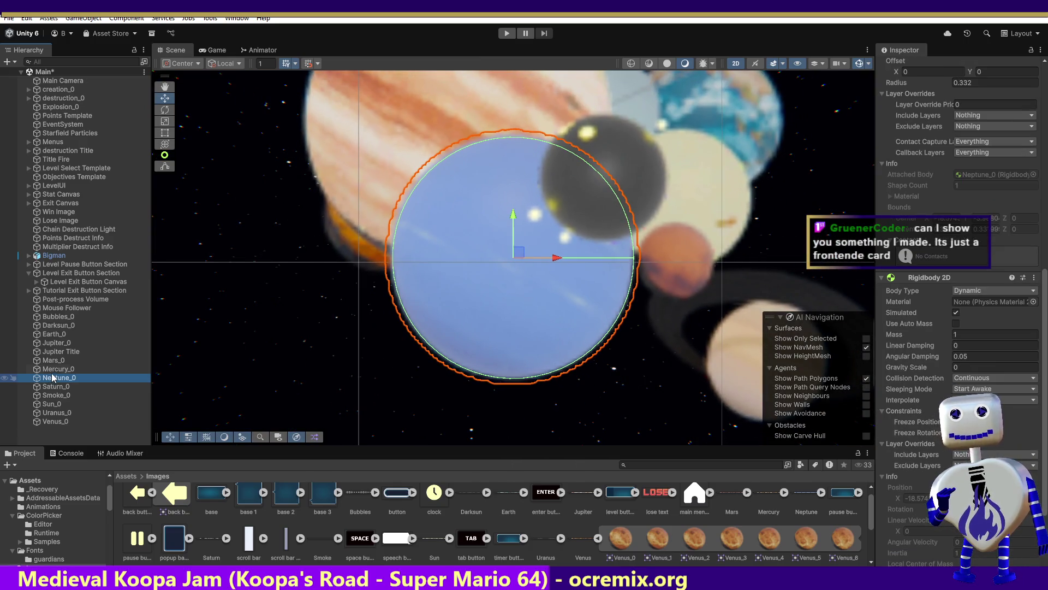
{"action": "key", "text": "Up"}
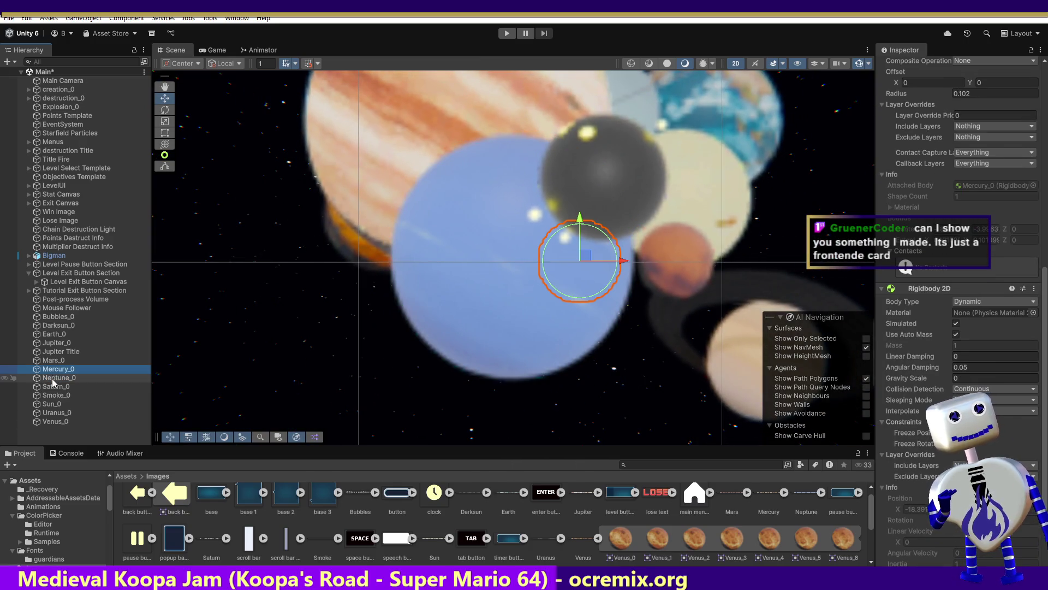
{"action": "left_click", "coordinate": [52, 378]}
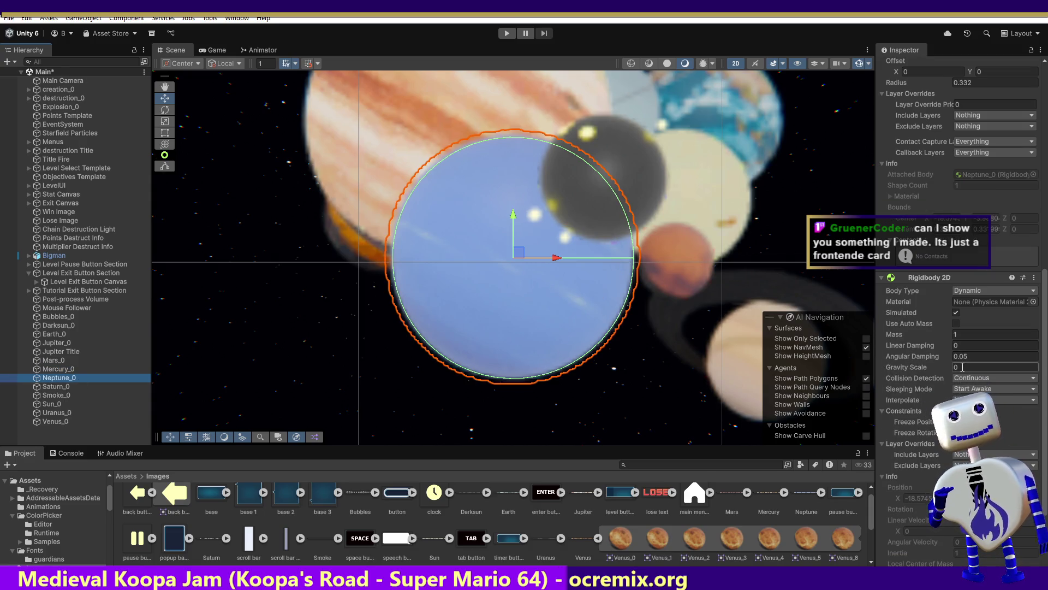
{"action": "left_click", "coordinate": [956, 323]}
{"action": "scroll", "coordinate": [909, 433], "scroll_direction": "up", "scroll_amount": 1}
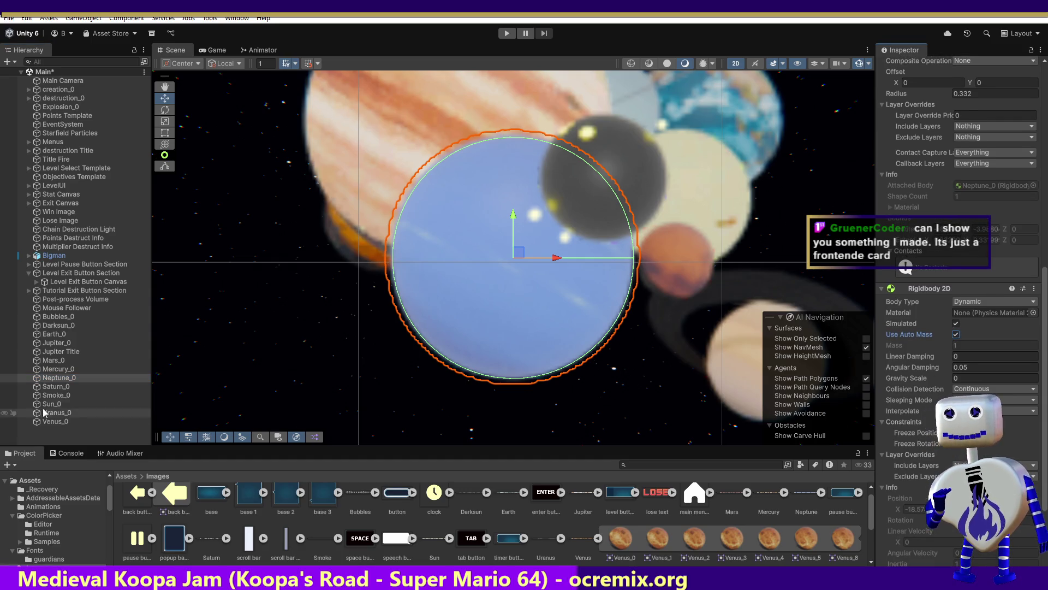
{"action": "left_click", "coordinate": [57, 386]}
{"action": "left_click", "coordinate": [957, 323]}
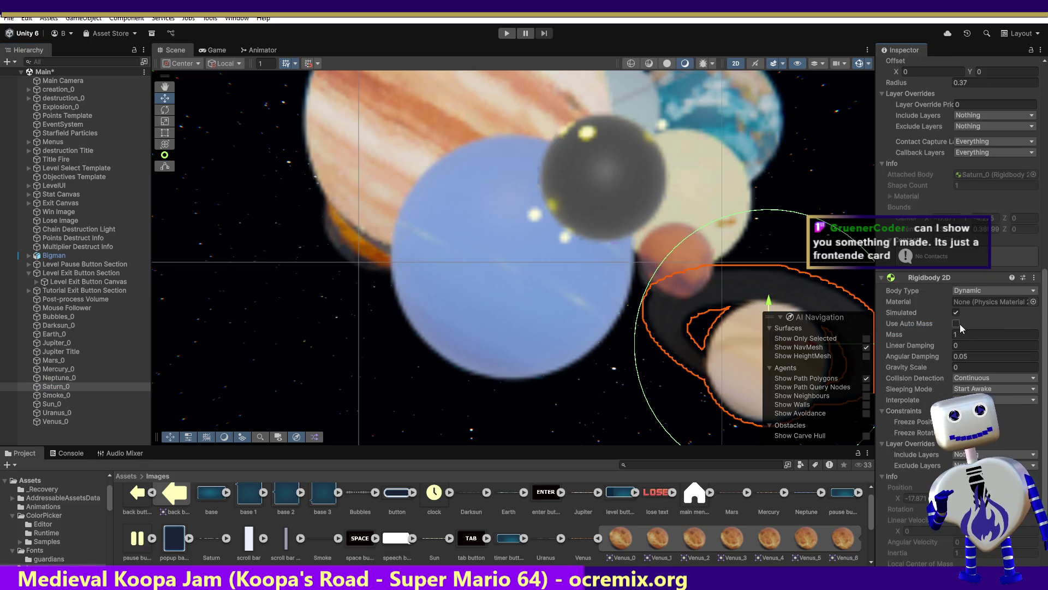
Enable Use Auto Mass on Sun_0 and Venus_0, checking Uranus_0 along the way.
{"action": "left_click", "coordinate": [88, 395]}
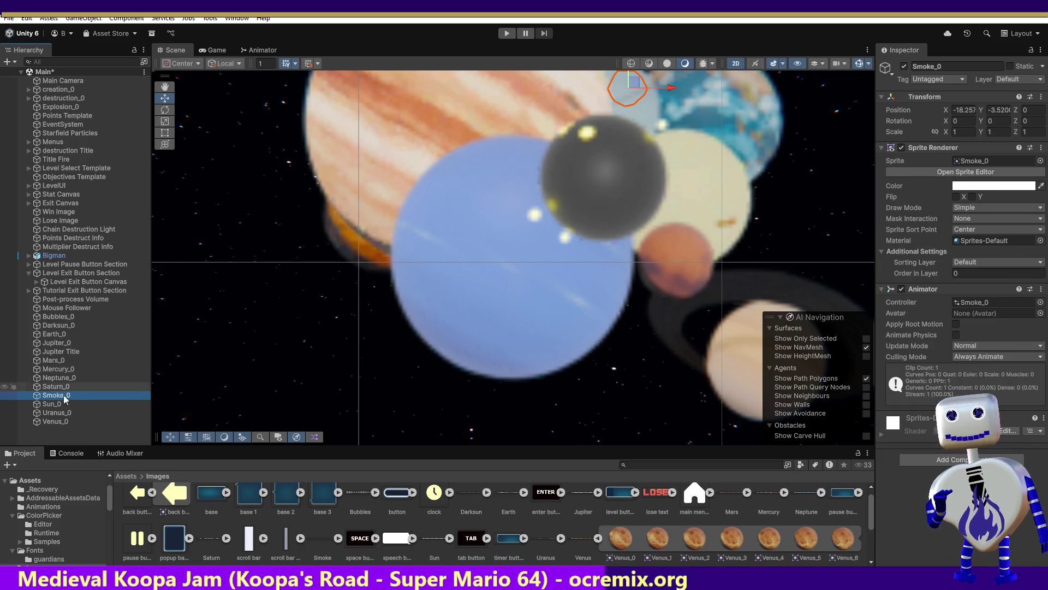
{"action": "key", "text": "Down"}
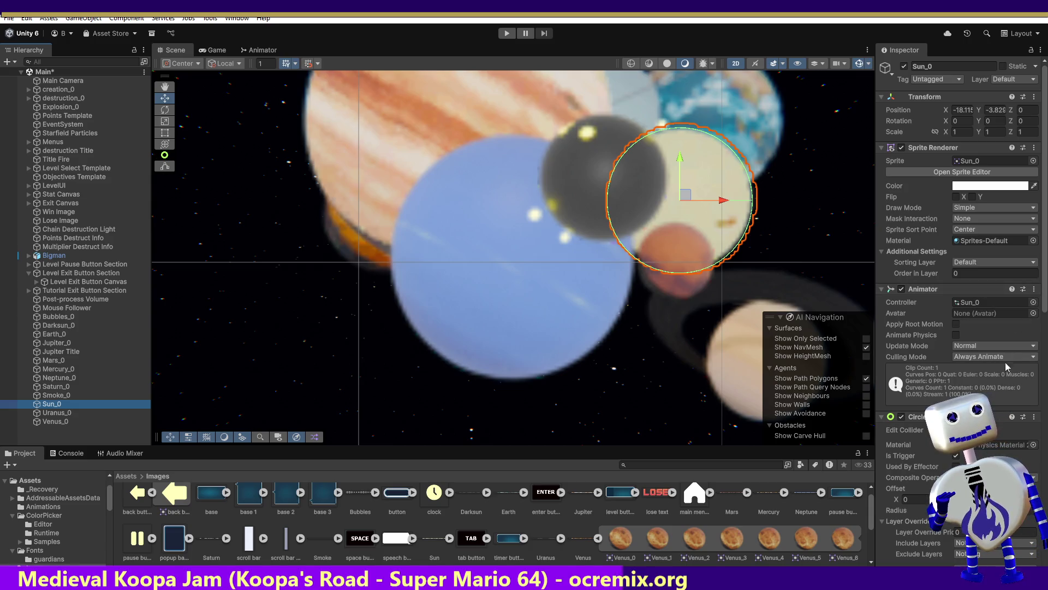
{"action": "left_click_drag", "start_coordinate": [1046, 291], "coordinate": [1046, 451]}
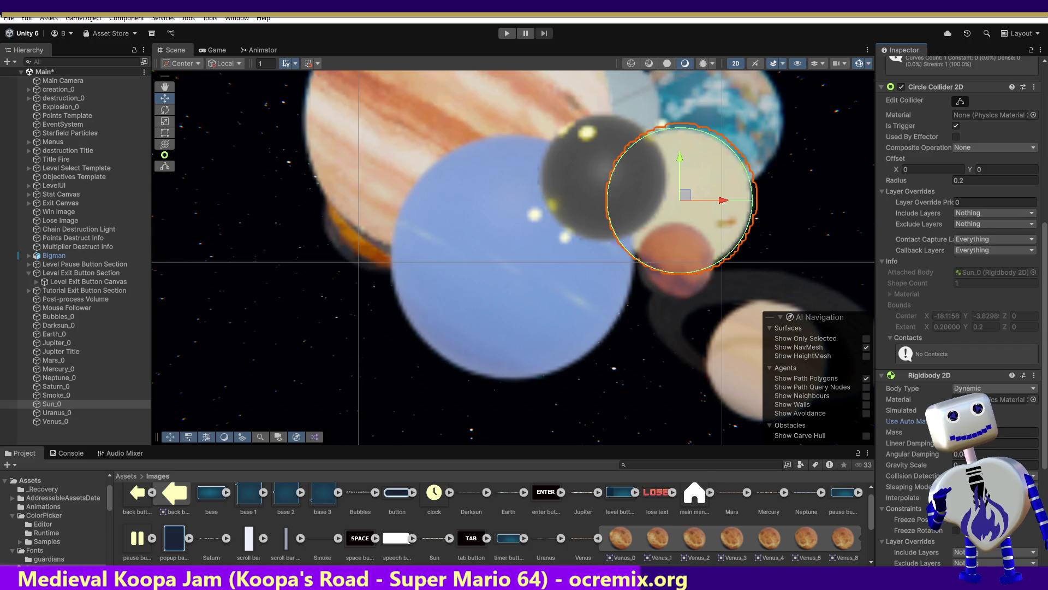
{"action": "left_click", "coordinate": [957, 421]}
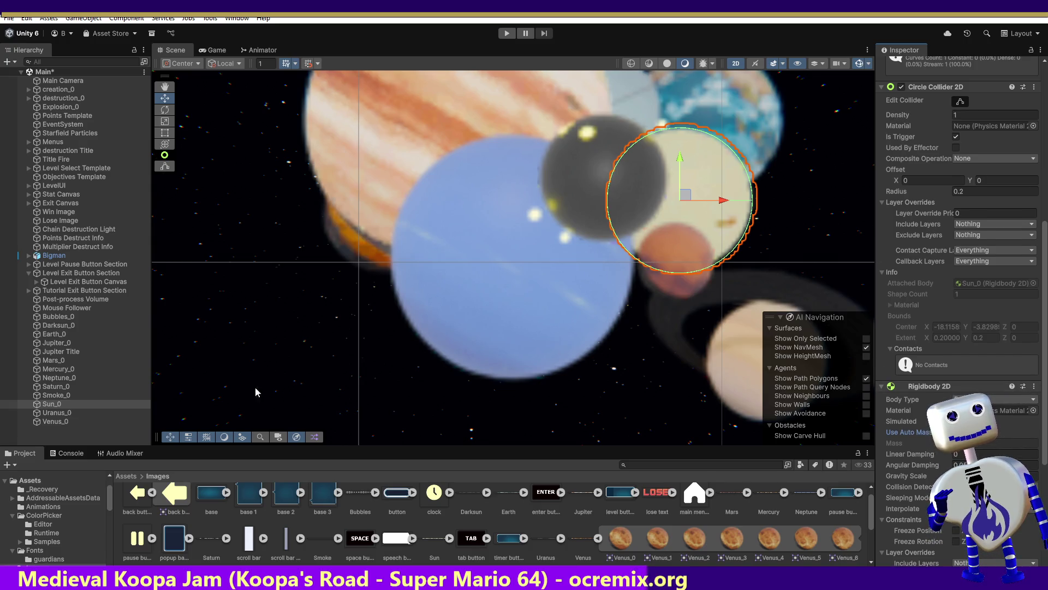
{"action": "mouse_move", "coordinate": [898, 148]}
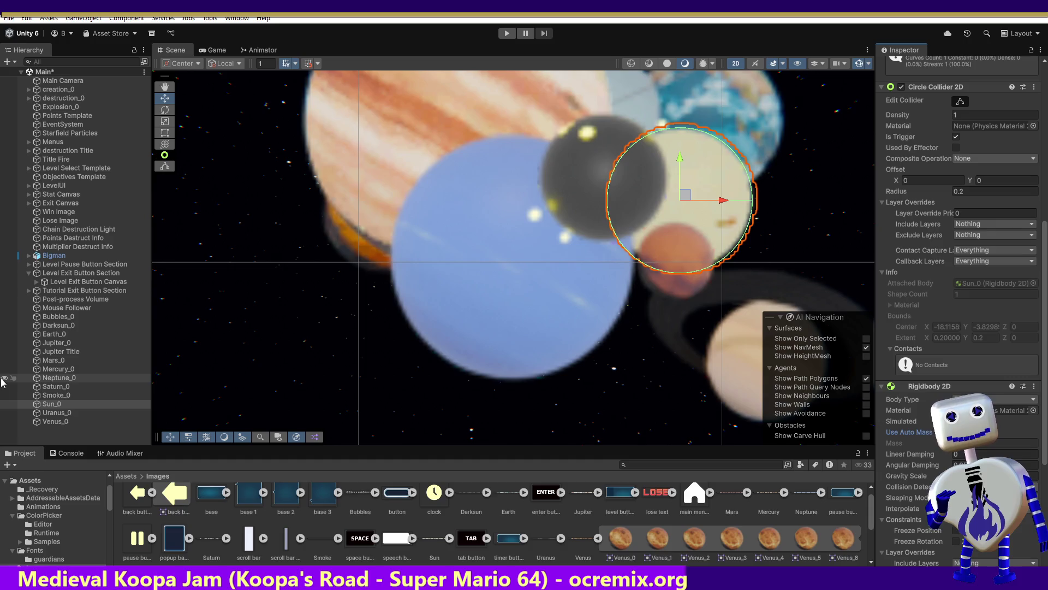
{"action": "left_click", "coordinate": [53, 414]}
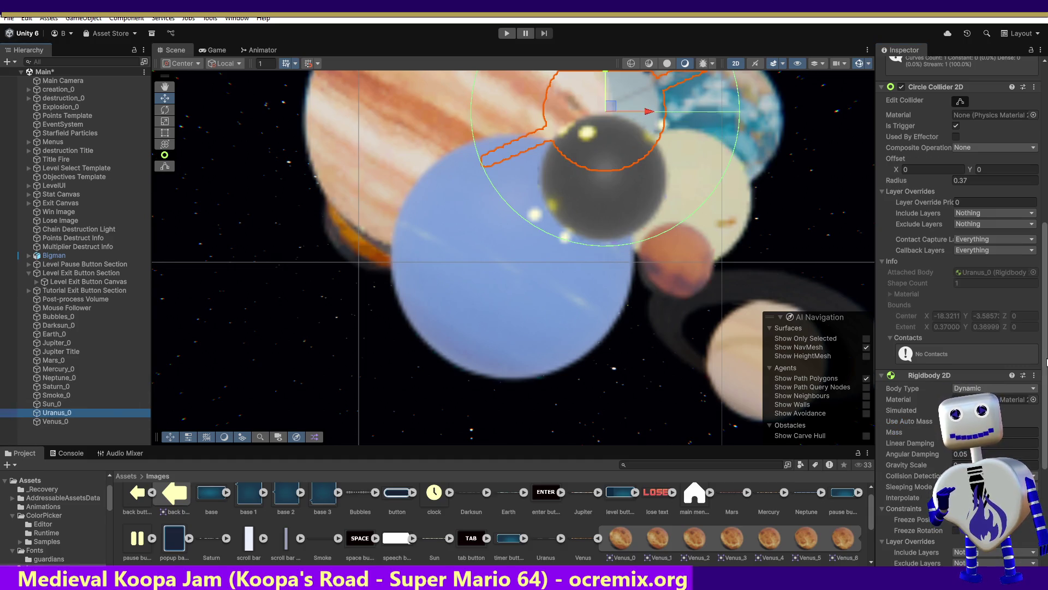
{"action": "left_click", "coordinate": [46, 422]}
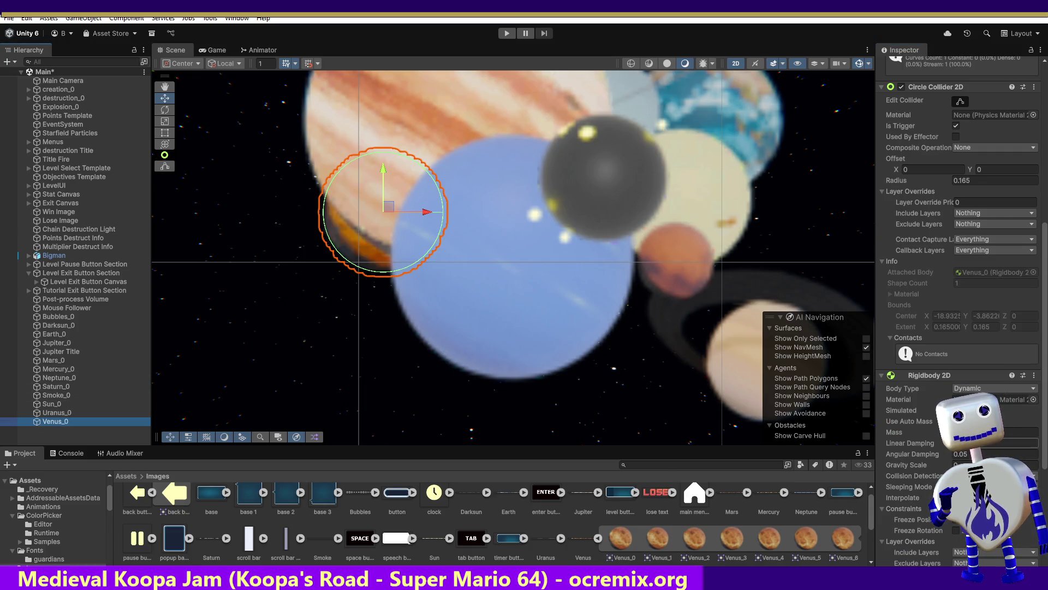
{"action": "left_click", "coordinate": [956, 421]}
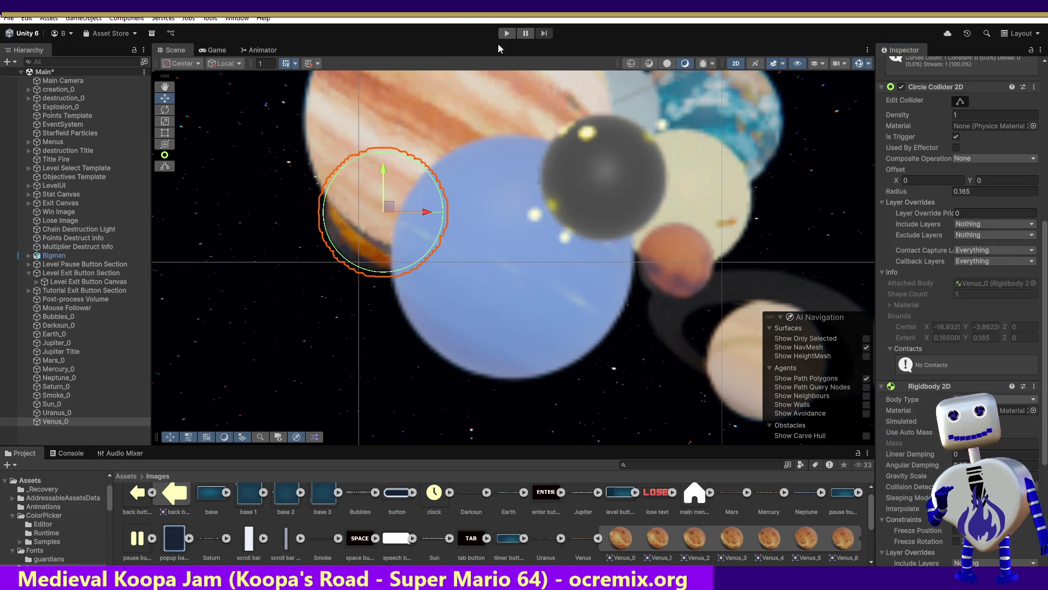
Play-test a level from the title menu, then exit play mode and select Darksun_0.
{"action": "left_click", "coordinate": [507, 33]}
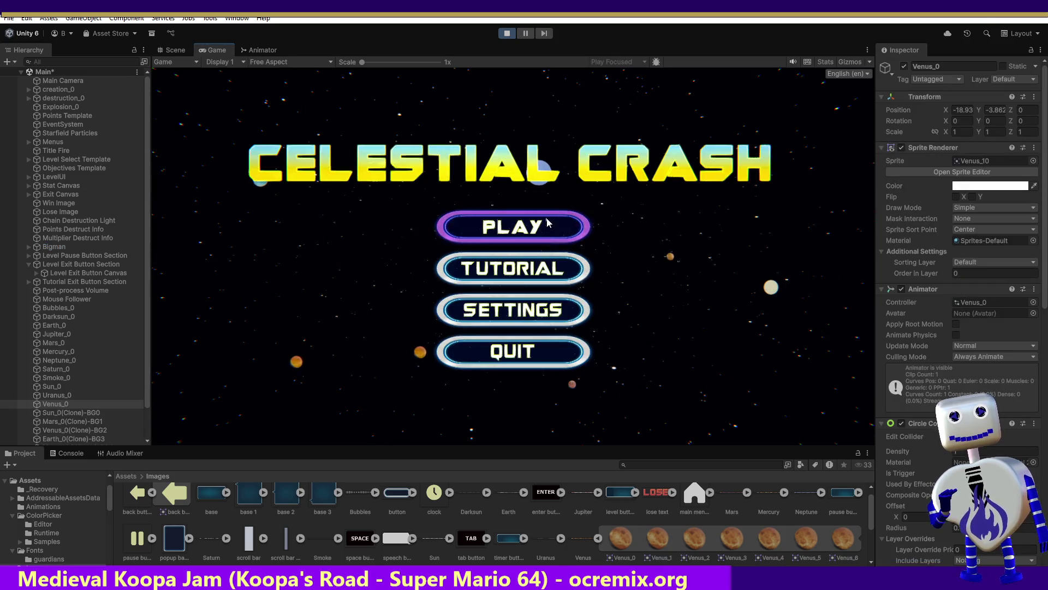
{"action": "left_click", "coordinate": [552, 228]}
{"action": "left_click", "coordinate": [562, 275]}
{"action": "left_click", "coordinate": [720, 347]}
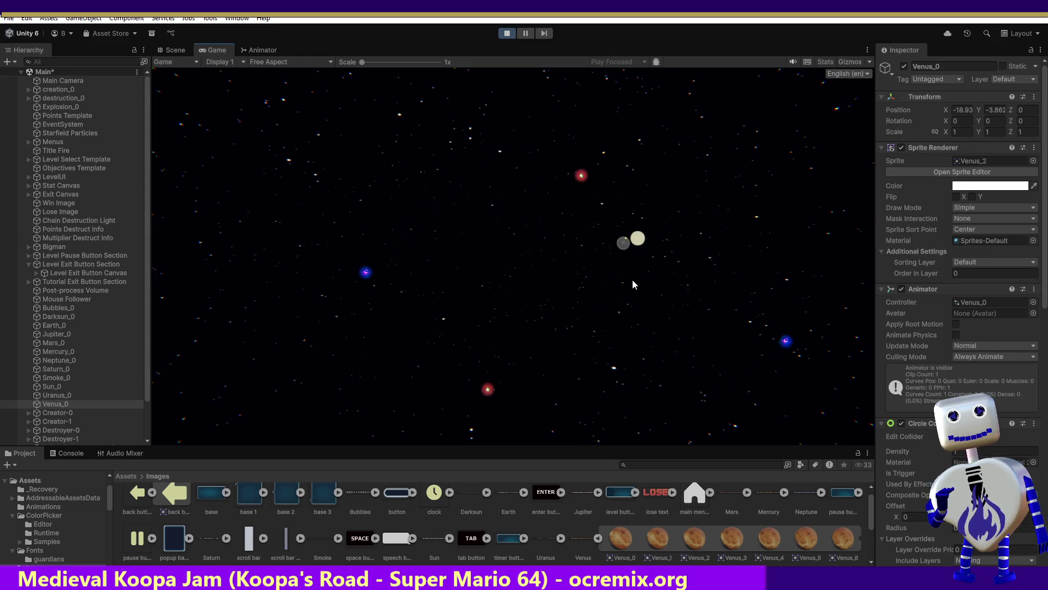
{"action": "key", "text": "ctrl+p"}
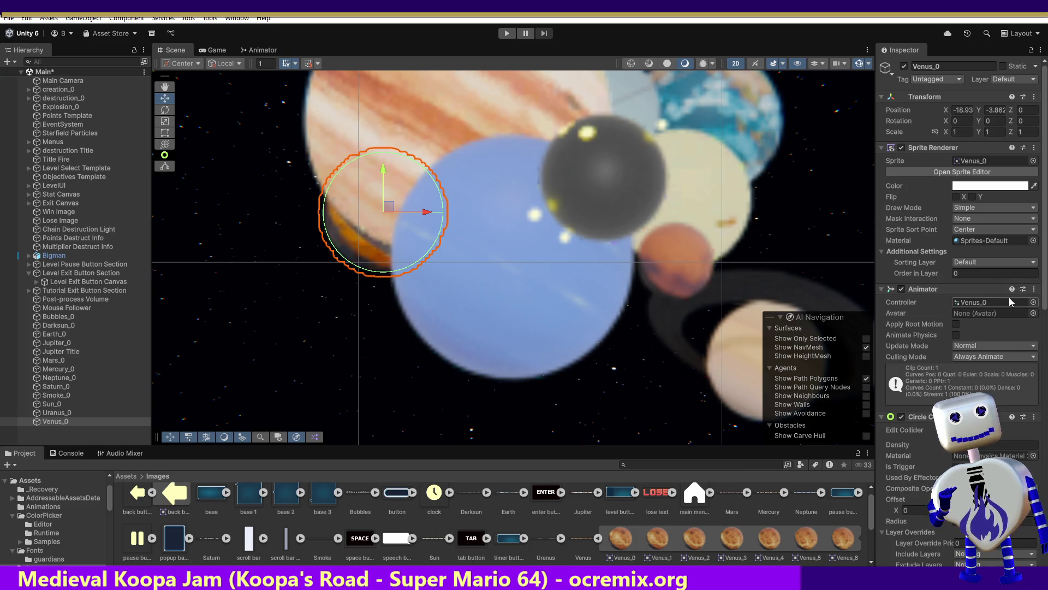
{"action": "left_click", "coordinate": [64, 325]}
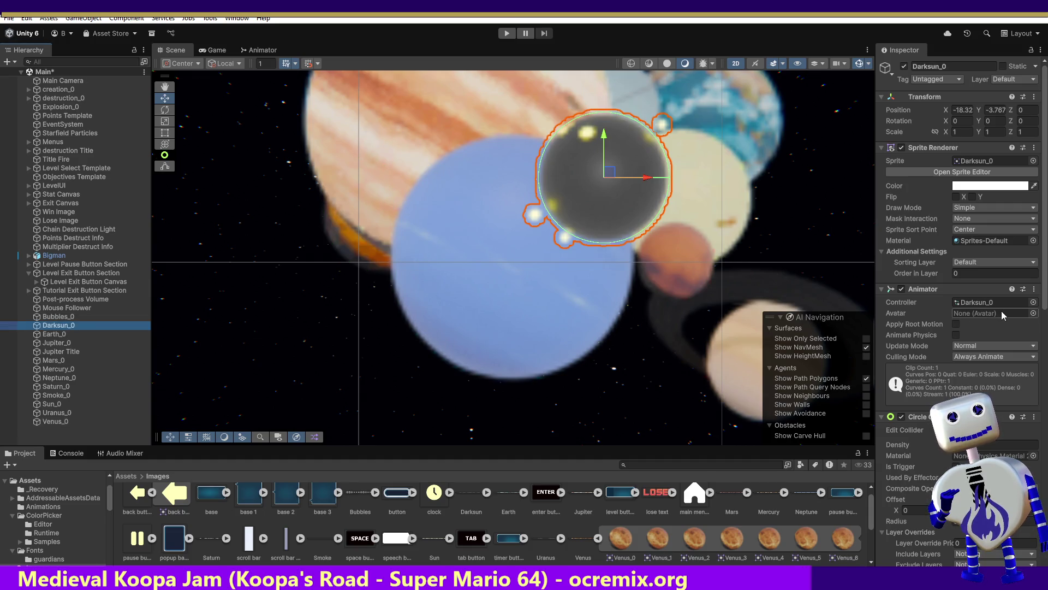
{"action": "scroll", "coordinate": [1002, 310], "scroll_direction": "down", "scroll_amount": 3}
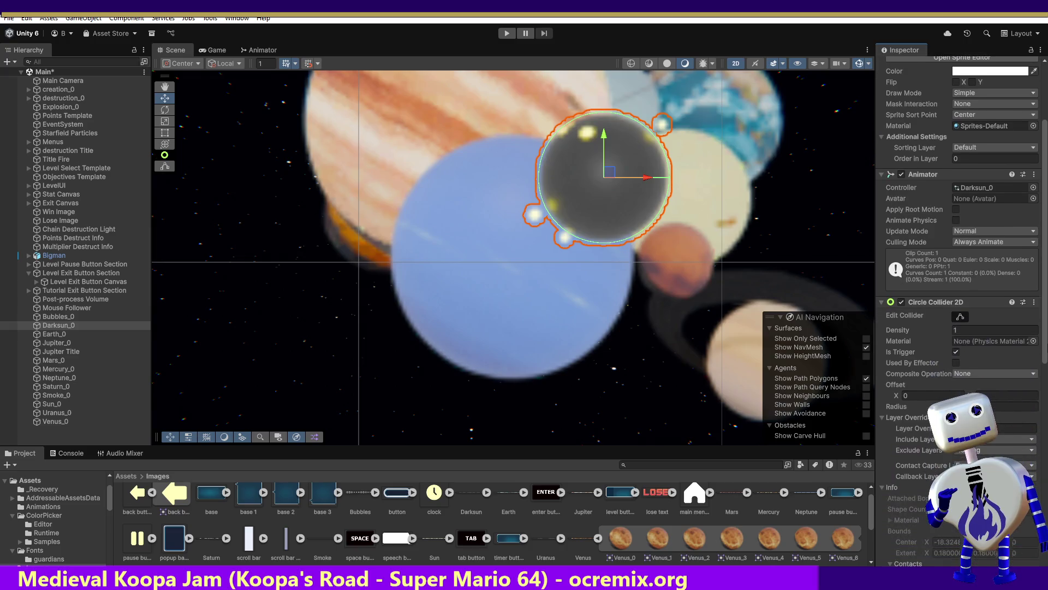
Tick Used By Effector on Darksun_0's collider and make its Rigidbody 2D Kinematic.
{"action": "left_click", "coordinate": [956, 363]}
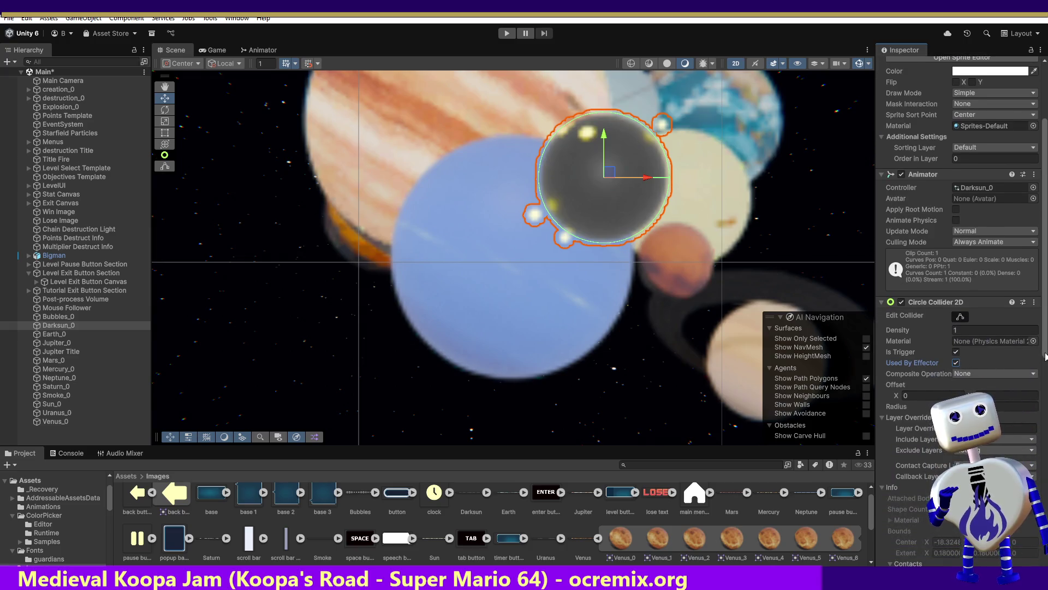
{"action": "left_click_drag", "start_coordinate": [1046, 357], "coordinate": [1039, 442]}
{"action": "left_click", "coordinate": [1033, 433]}
{"action": "left_click", "coordinate": [1015, 444]}
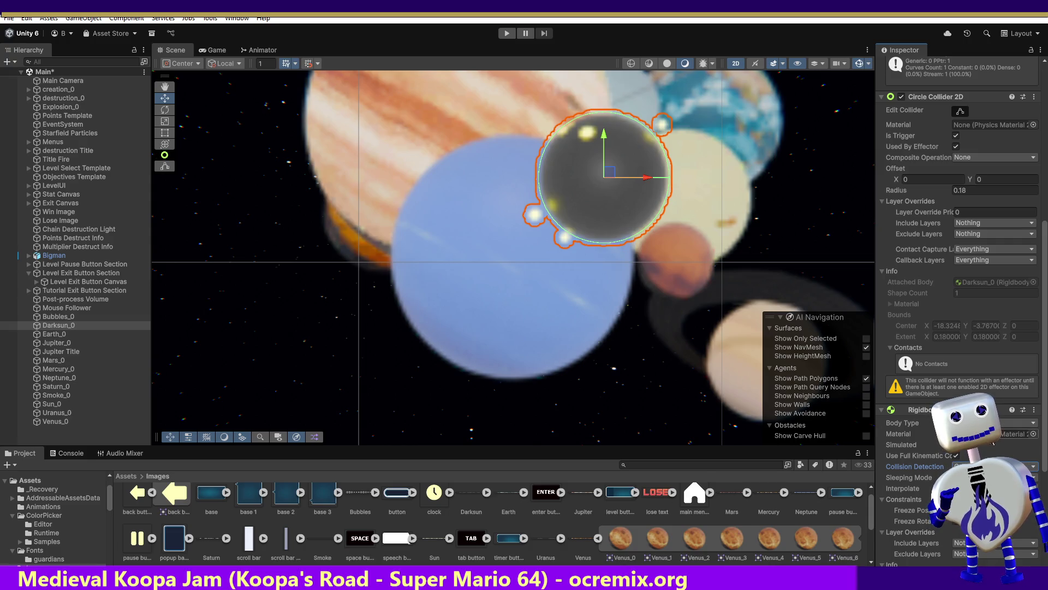
Toggle Used By Effector on Earth_0's collider, comparing it with Darksun_0, and leave it off.
{"action": "left_click", "coordinate": [53, 335]}
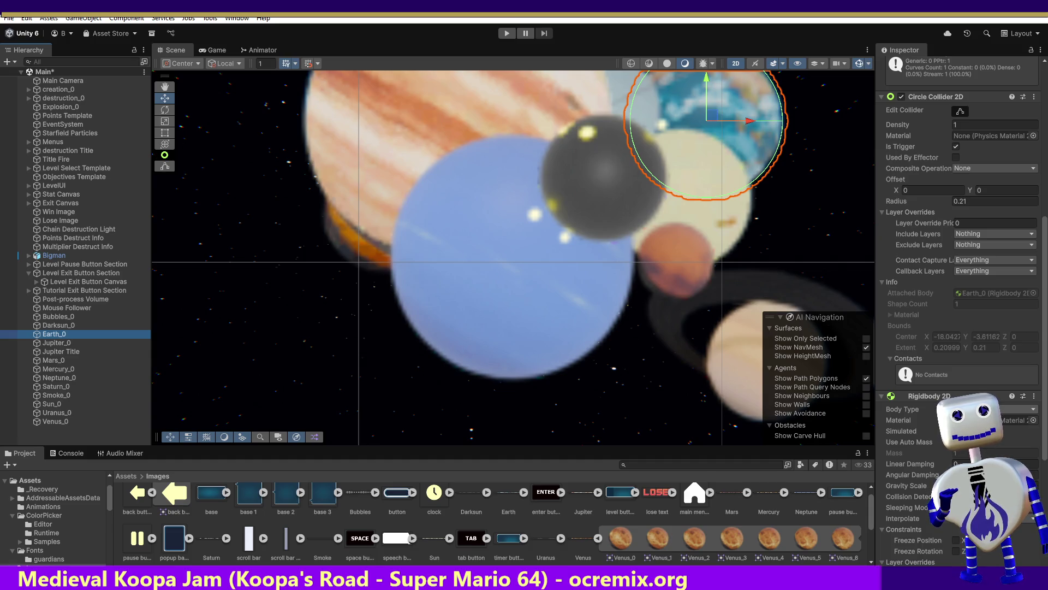
{"action": "left_click", "coordinate": [956, 157]}
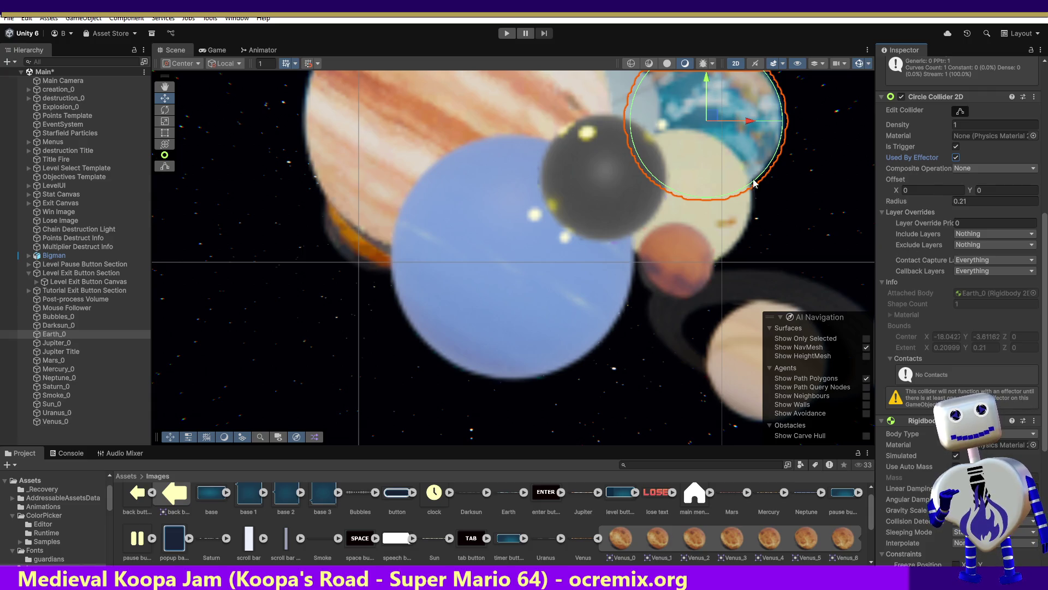
{"action": "left_click", "coordinate": [54, 325]}
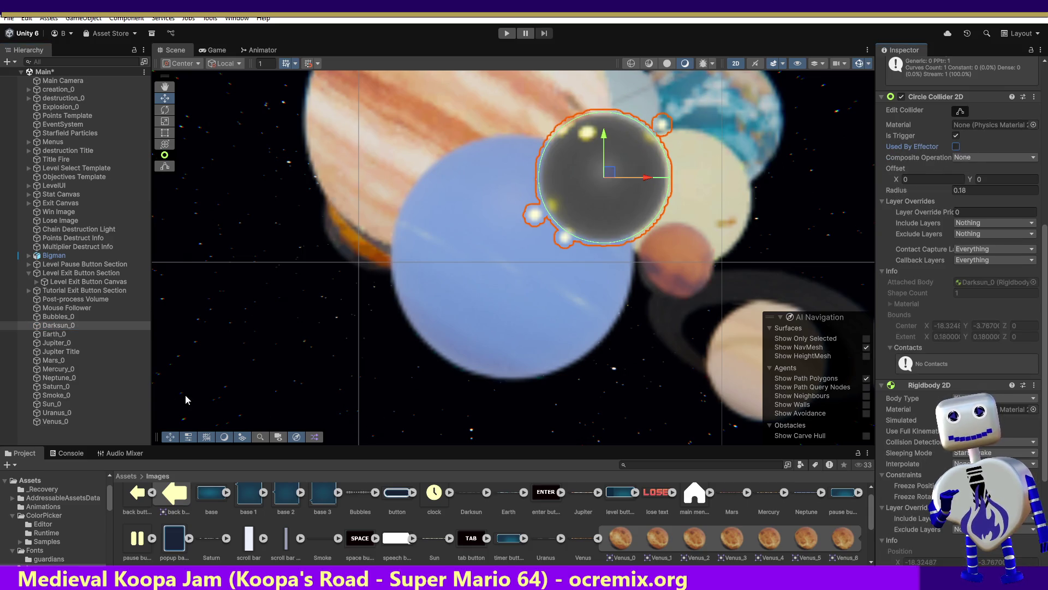
{"action": "left_click", "coordinate": [53, 335]}
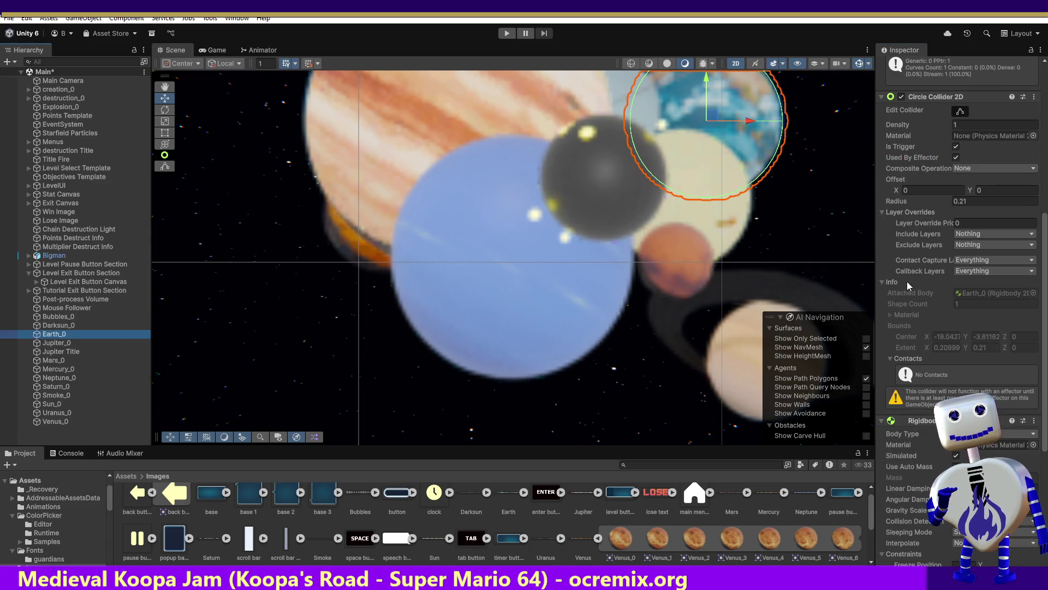
{"action": "left_click", "coordinate": [956, 158]}
{"action": "left_click", "coordinate": [956, 157]}
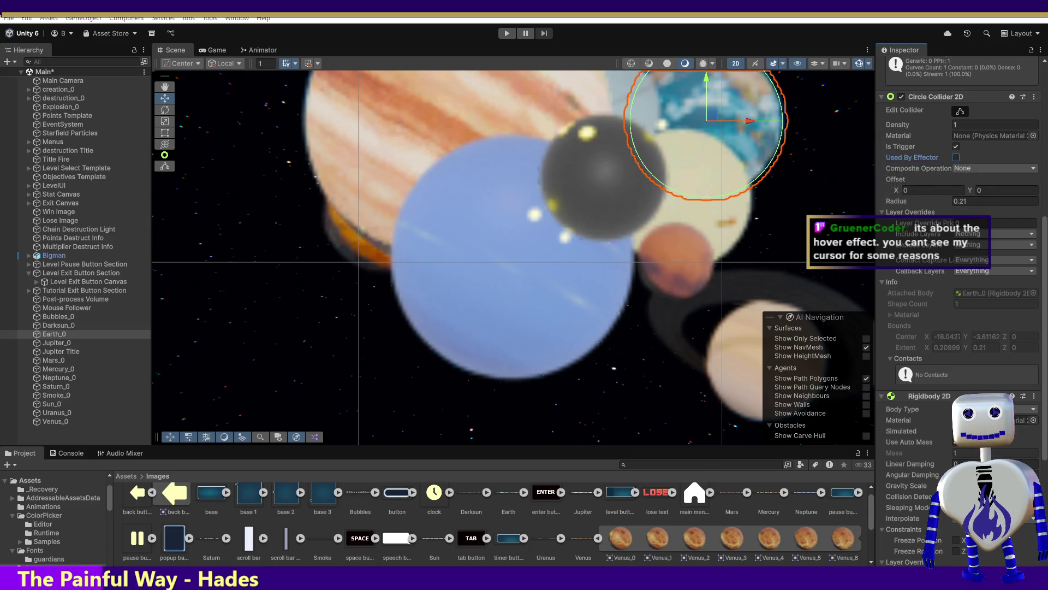
{"action": "left_click_drag", "start_coordinate": [486, 459], "coordinate": [545, 45]}
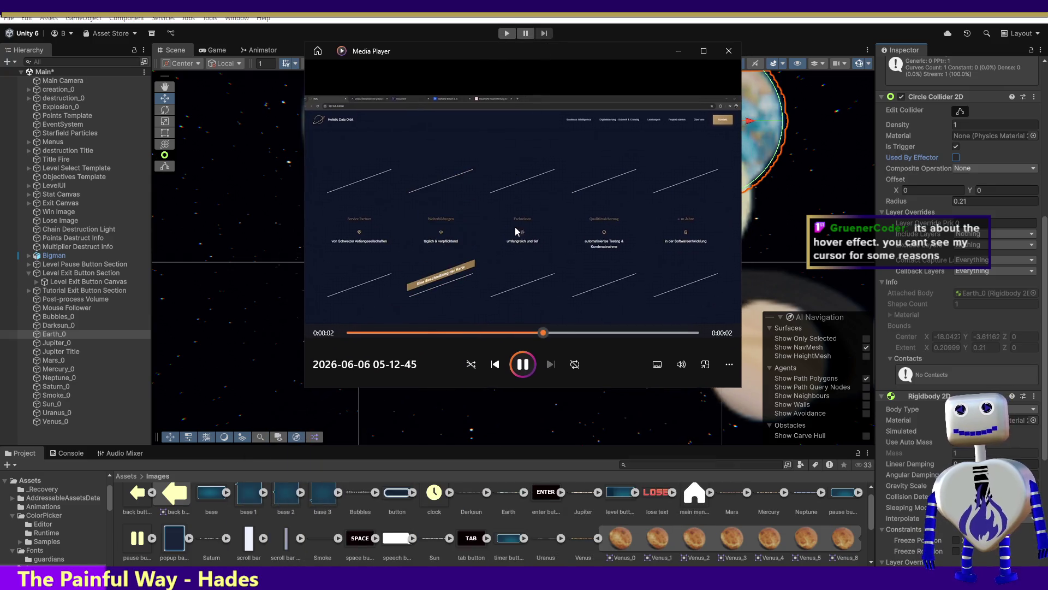
Replay the hover-effect clip full screen from its beginning.
{"action": "left_click", "coordinate": [345, 333]}
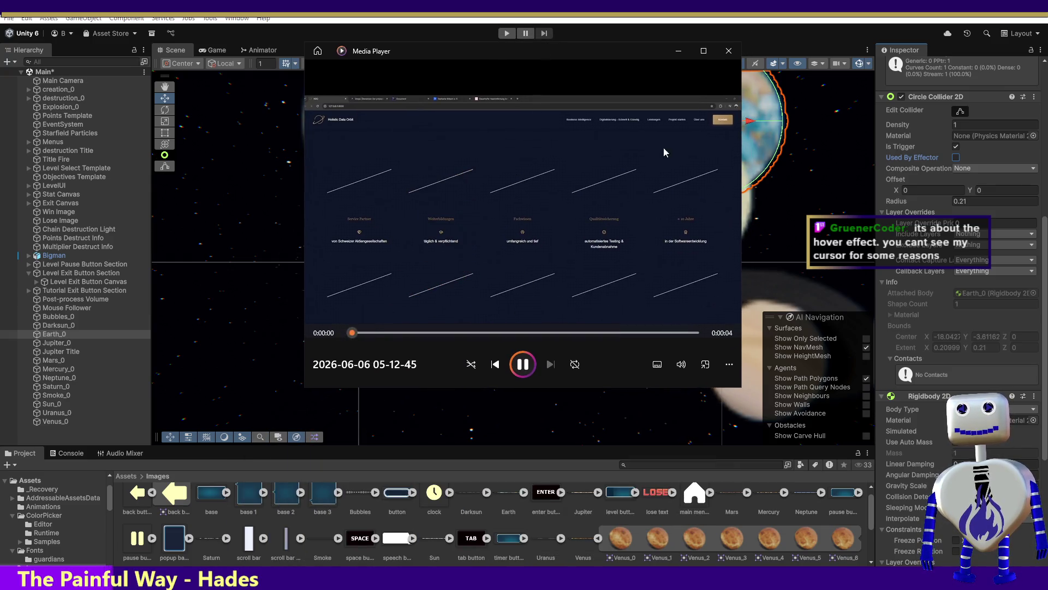
{"action": "double_click", "coordinate": [706, 63]}
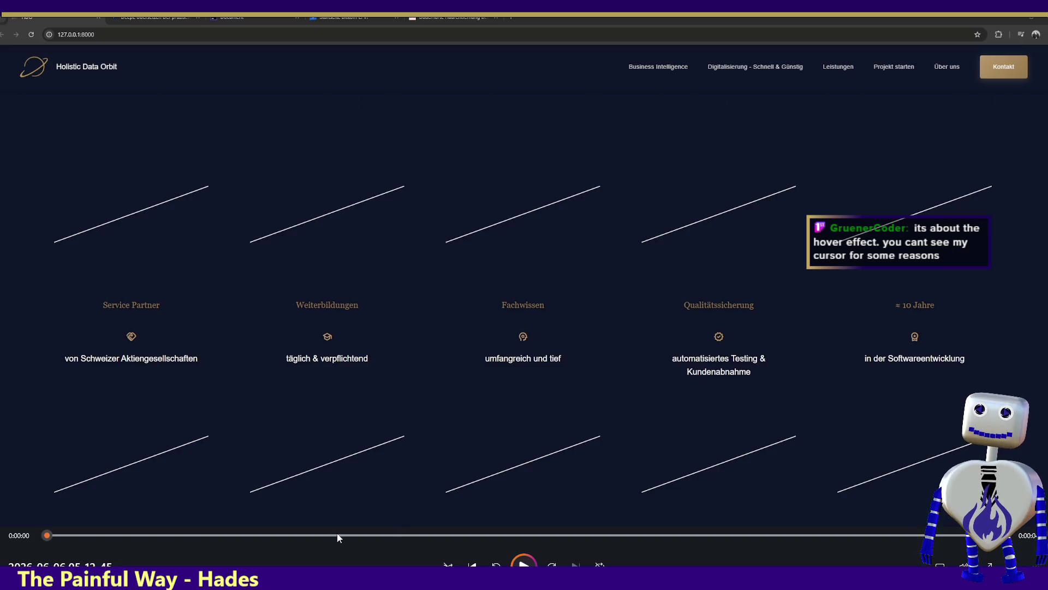
{"action": "key", "text": "space"}
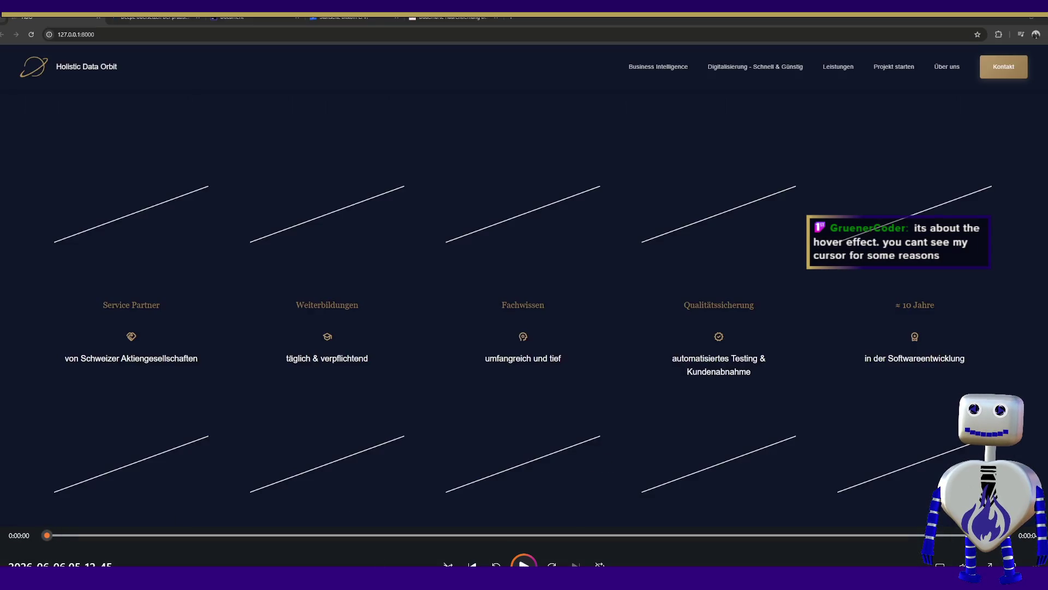
{"action": "left_click", "coordinate": [523, 564]}
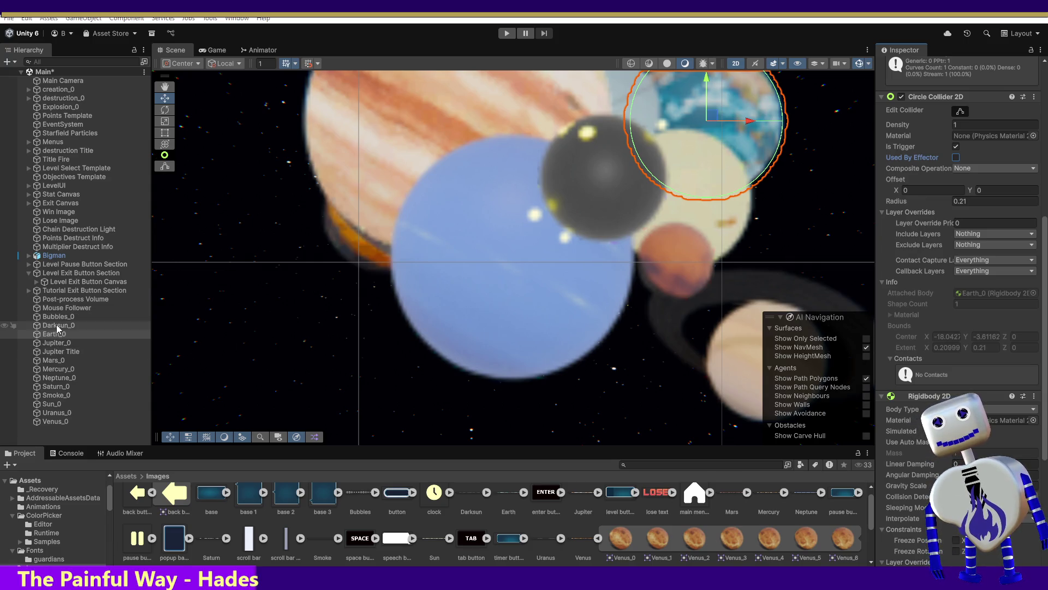
{"action": "mouse_move", "coordinate": [1046, 257]}
{"action": "left_mouse_down"}
{"action": "mouse_move", "coordinate": [1034, 125]}
{"action": "mouse_move", "coordinate": [1026, 171]}
{"action": "left_mouse_up"}
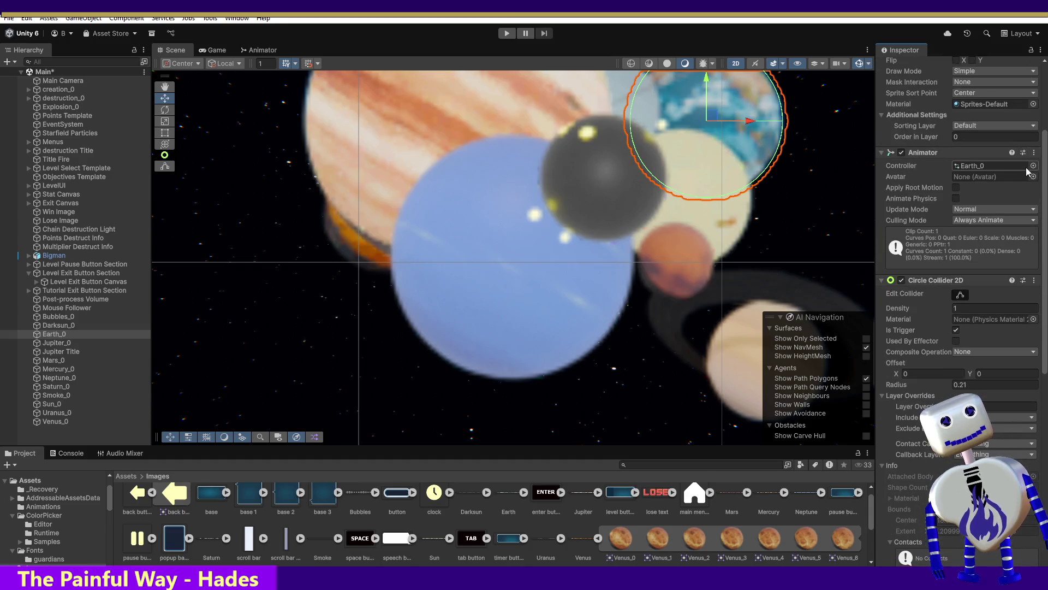
{"action": "mouse_move", "coordinate": [1027, 168]}
{"action": "left_mouse_down"}
{"action": "mouse_move", "coordinate": [1011, 136]}
{"action": "mouse_move", "coordinate": [1008, 154]}
{"action": "mouse_move", "coordinate": [1009, 99]}
{"action": "mouse_move", "coordinate": [1010, 153]}
{"action": "left_mouse_up"}
{"action": "scroll", "coordinate": [1010, 152], "scroll_direction": "down", "scroll_amount": 10}
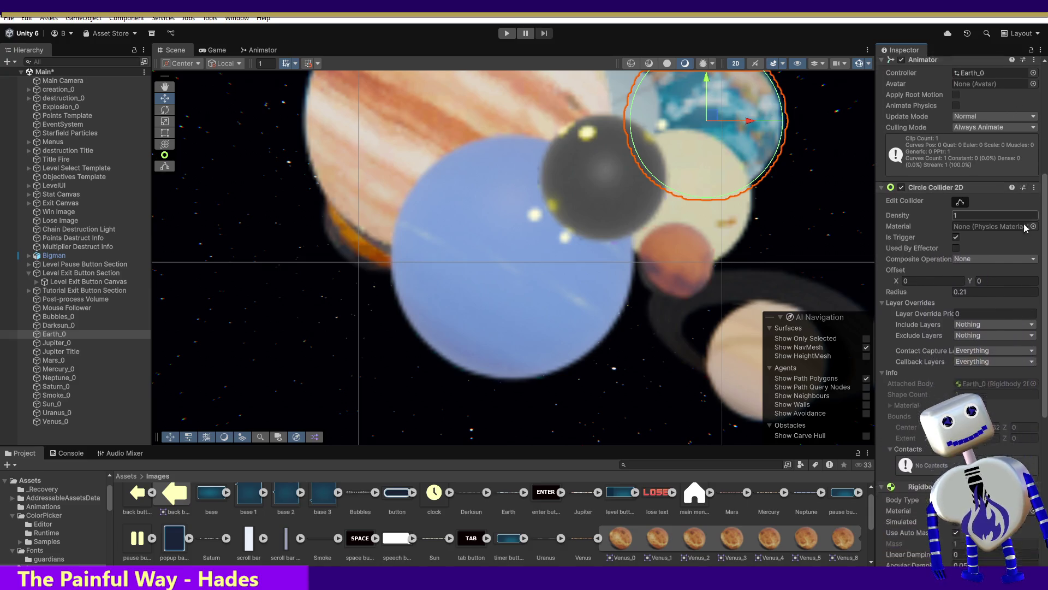
{"action": "scroll", "coordinate": [1010, 153], "scroll_direction": "down", "scroll_amount": 3}
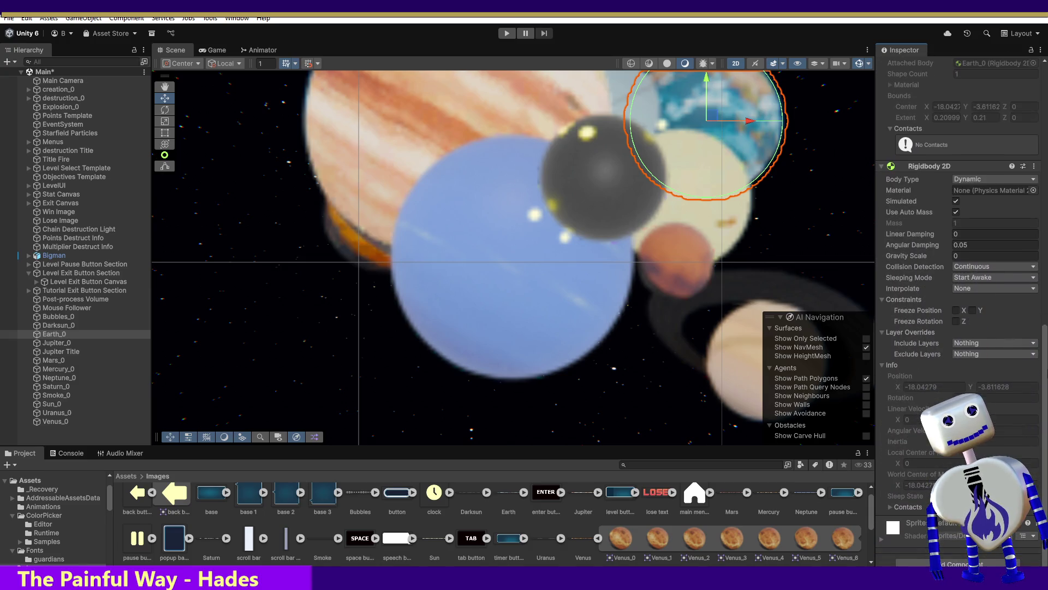
{"action": "scroll", "coordinate": [961, 273], "scroll_direction": "up", "scroll_amount": 1}
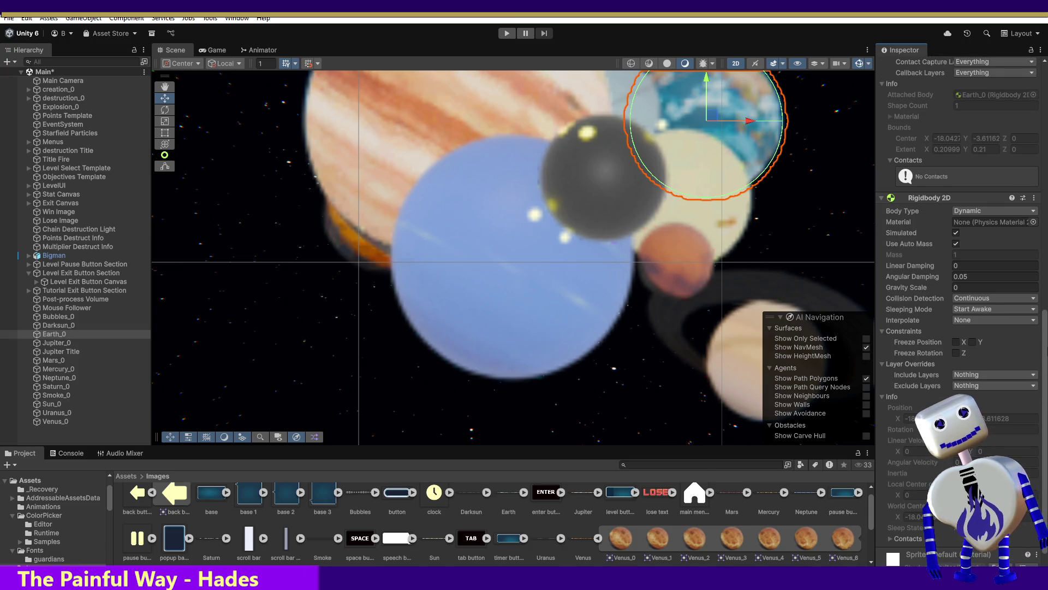
{"action": "scroll", "coordinate": [977, 339], "scroll_direction": "up", "scroll_amount": 4}
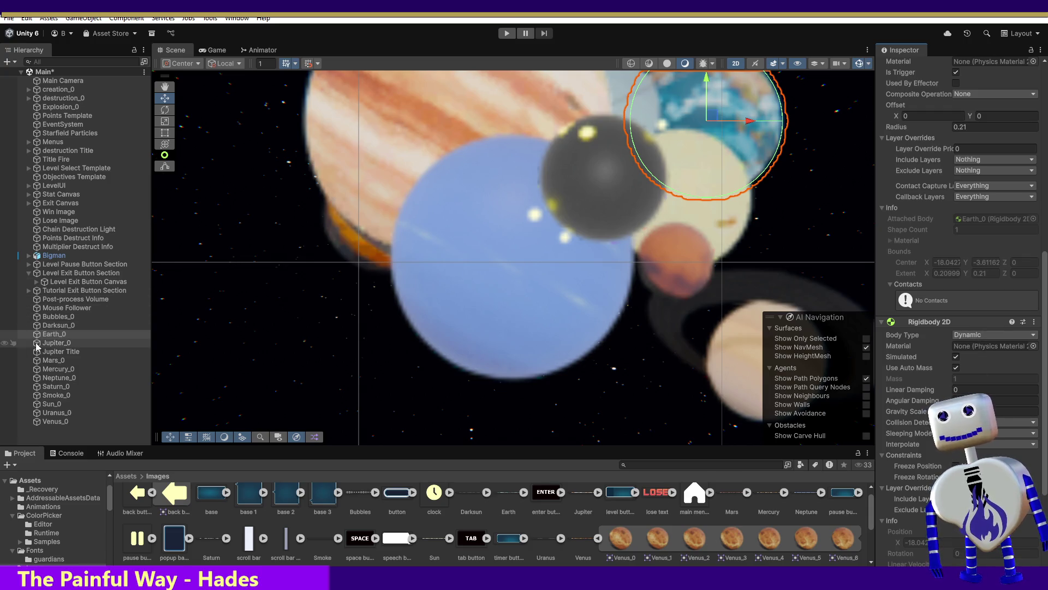
Switch Darksun_0's Rigidbody 2D body type back to Dynamic.
{"action": "left_click", "coordinate": [44, 326]}
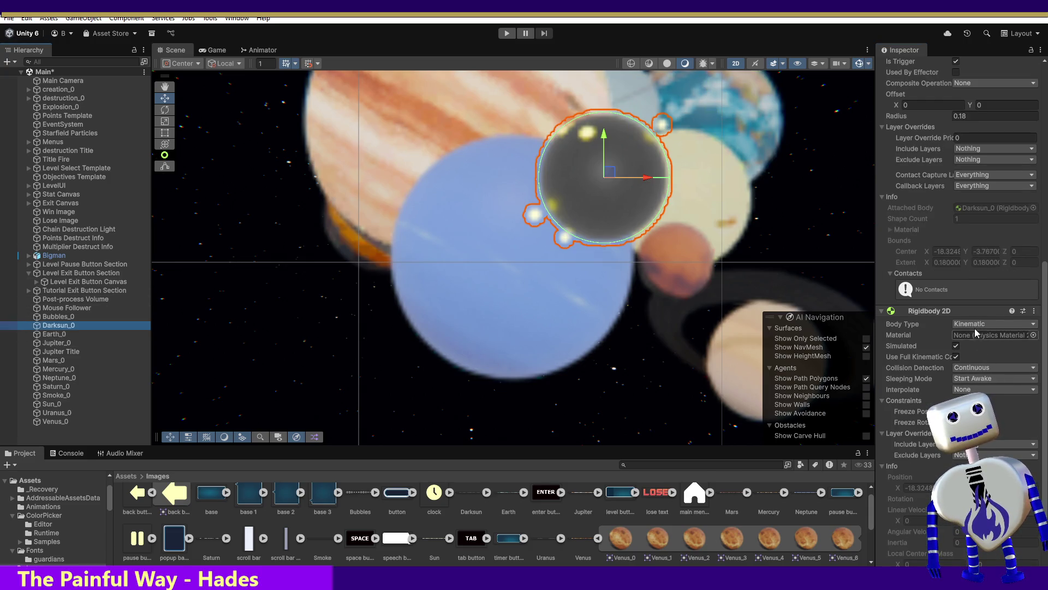
{"action": "left_click", "coordinate": [975, 325]}
{"action": "left_click", "coordinate": [974, 337]}
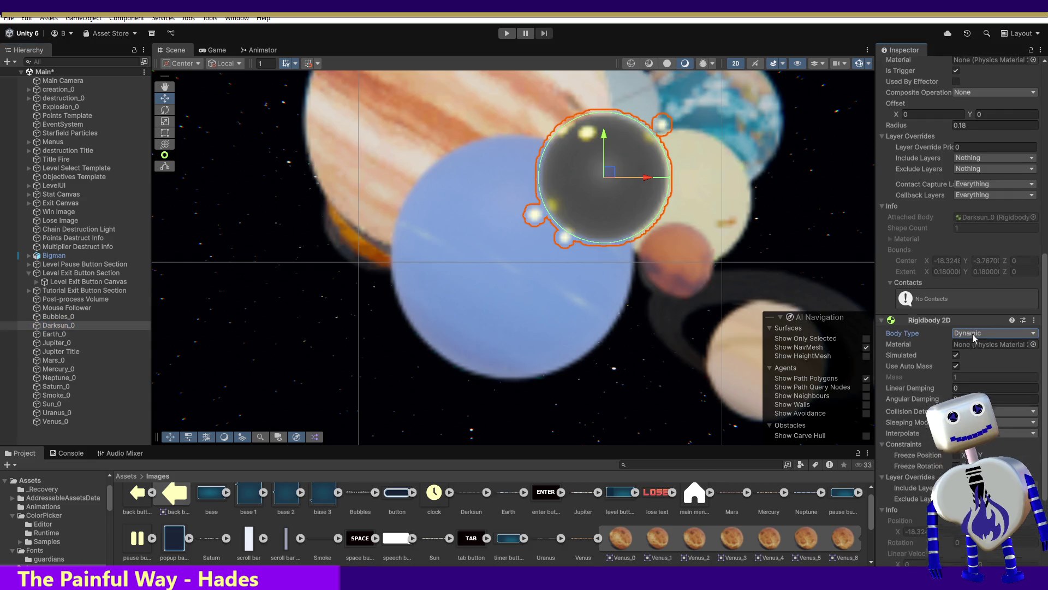
{"action": "left_click", "coordinate": [1012, 411]}
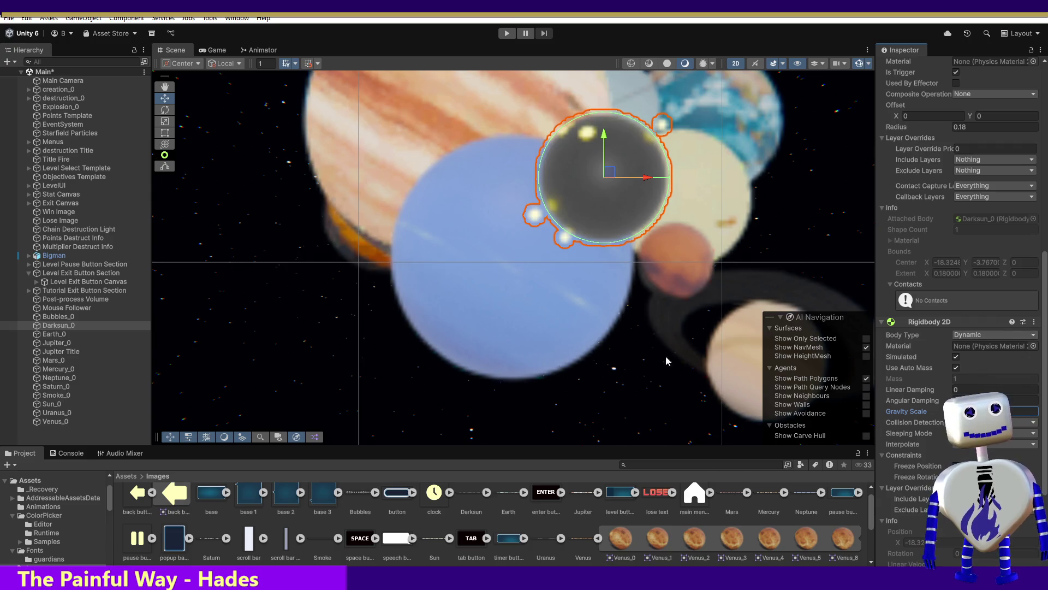
Keep Earth_0 Dynamic and turn off its Use Auto Mass so Mass stays 1.
{"action": "left_click", "coordinate": [62, 334]}
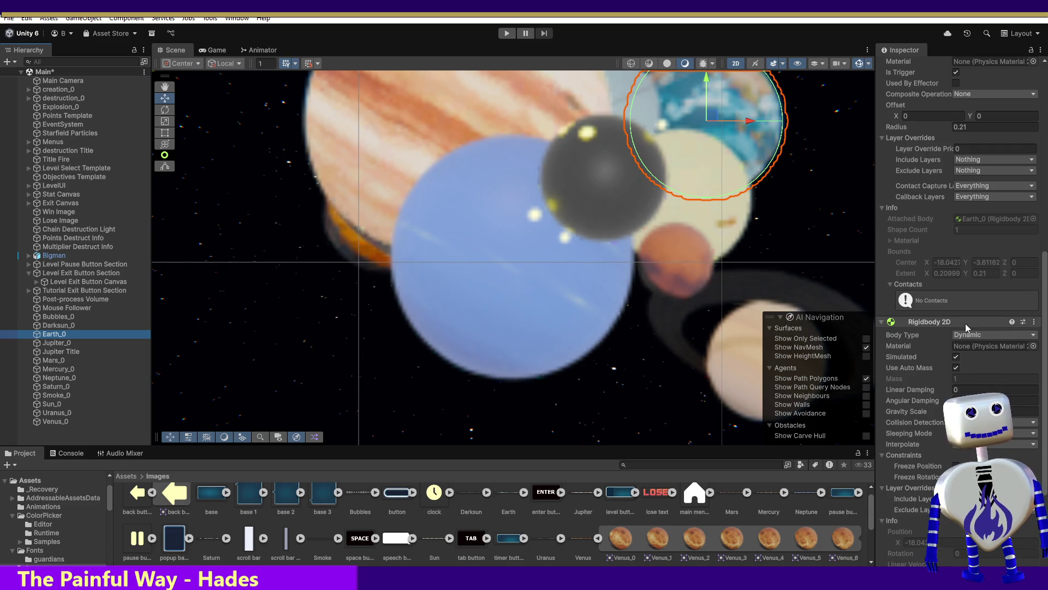
{"action": "left_click", "coordinate": [977, 335]}
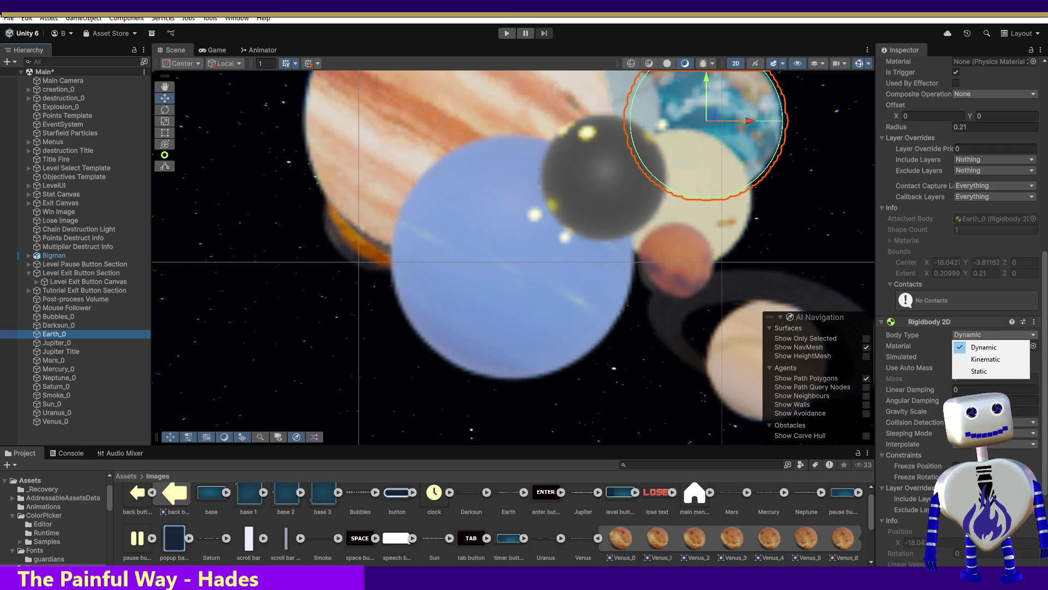
{"action": "left_click", "coordinate": [993, 411]}
{"action": "key", "text": "ctrl+z"}
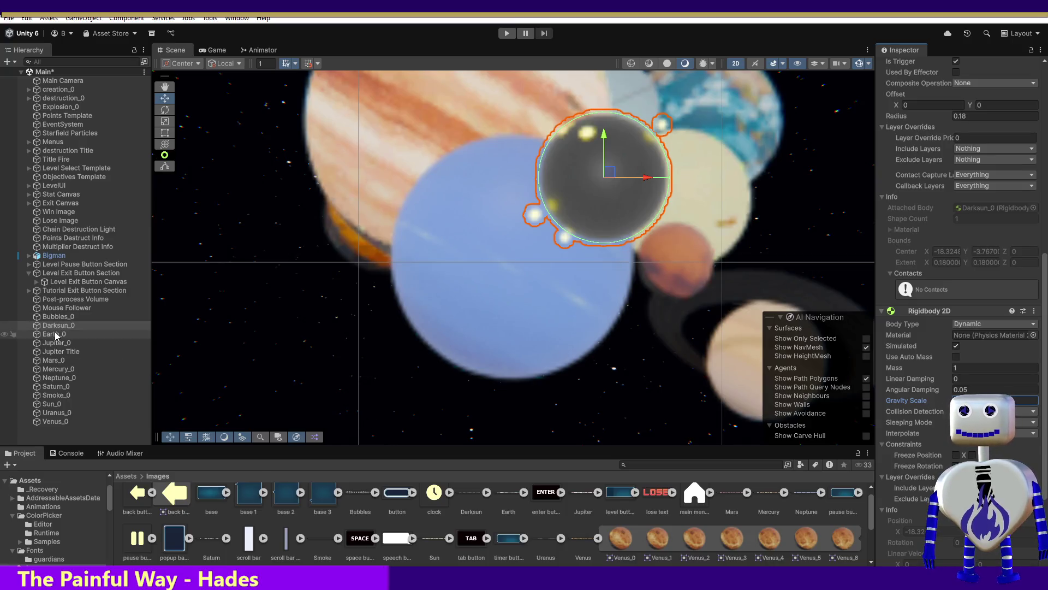
{"action": "left_click", "coordinate": [54, 334]}
{"action": "left_click", "coordinate": [956, 368]}
{"action": "scroll", "coordinate": [956, 368], "scroll_direction": "down", "scroll_amount": 1}
{"action": "left_click", "coordinate": [906, 400]}
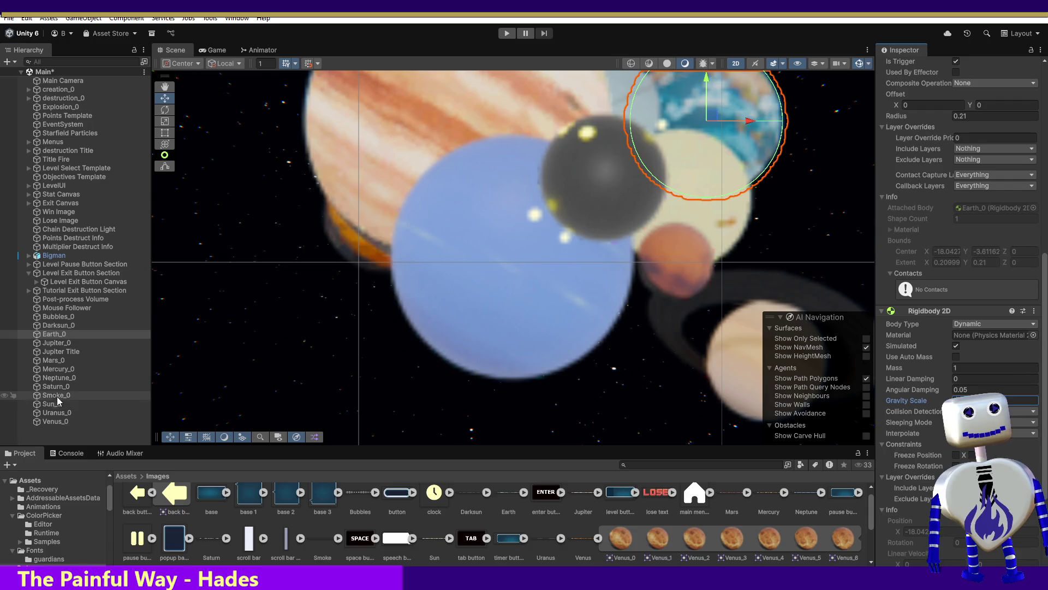
Untick Use Auto Mass on Jupiter_0, Mars_0, Mercury_0 and Neptune_0.
{"action": "left_click", "coordinate": [56, 342]}
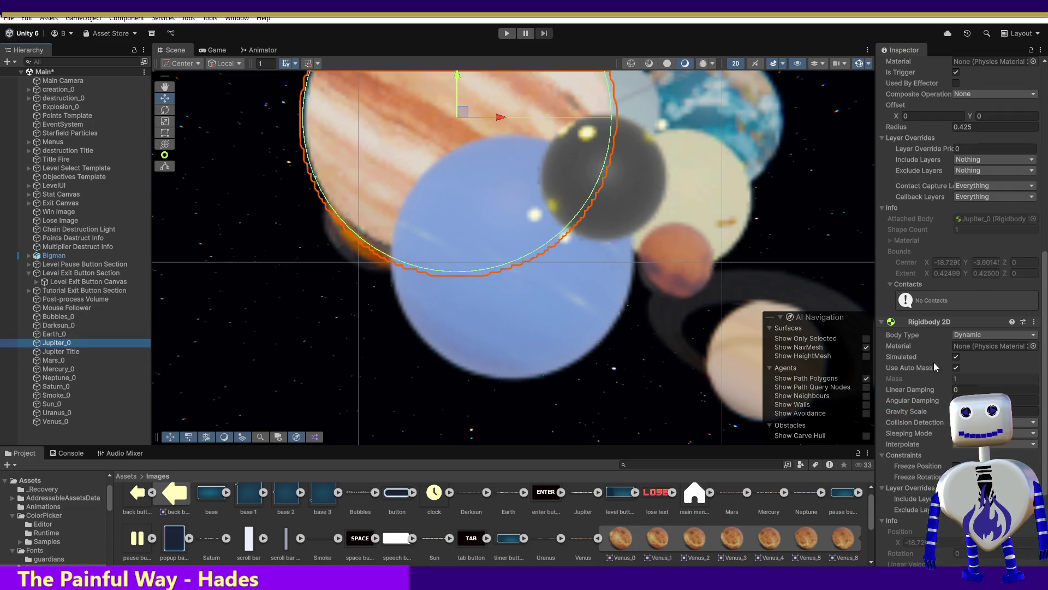
{"action": "left_click", "coordinate": [957, 368]}
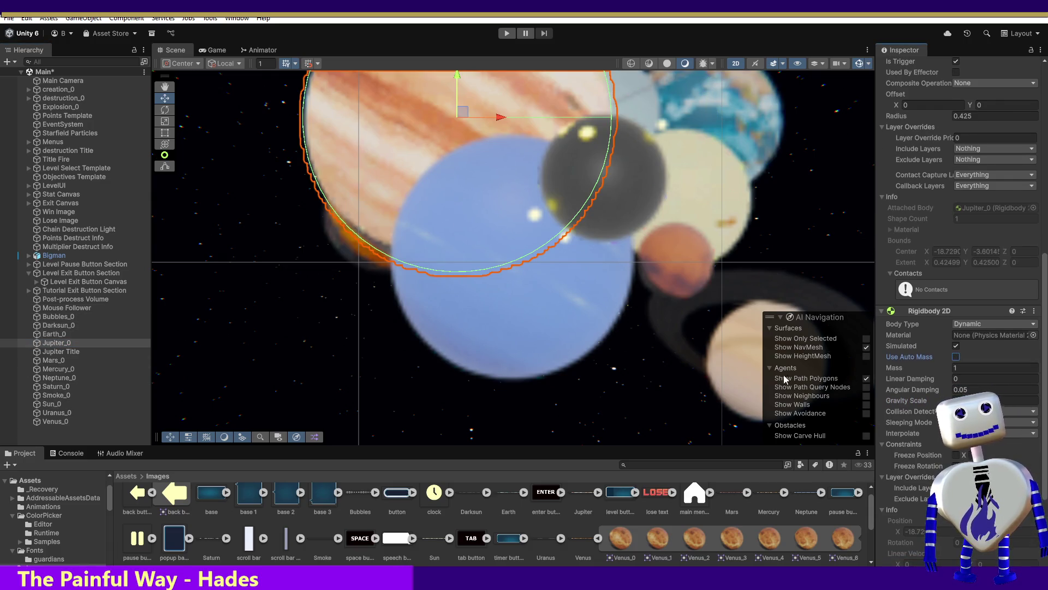
{"action": "left_click", "coordinate": [977, 400]}
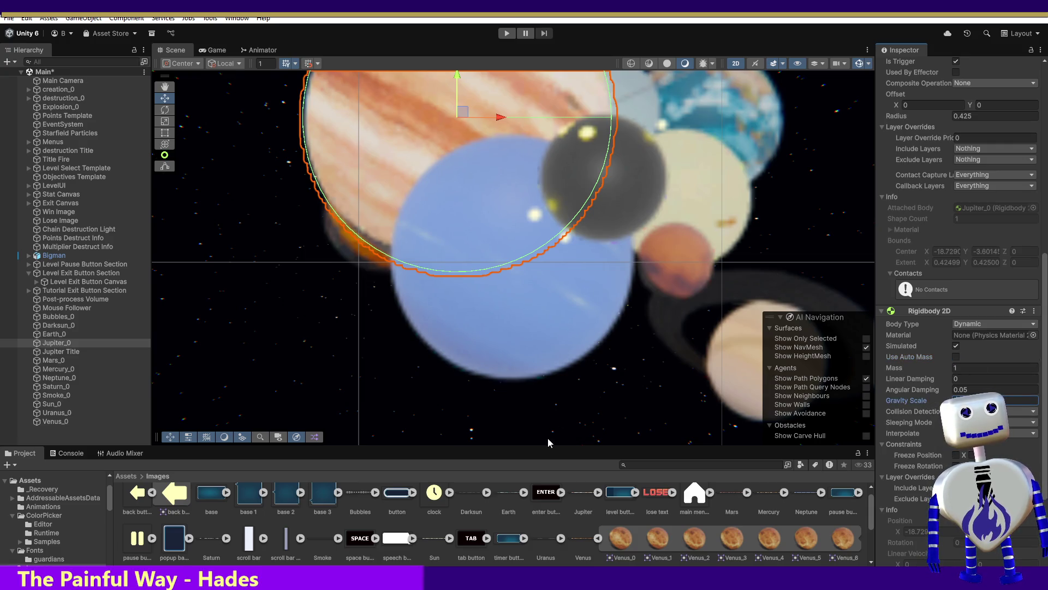
{"action": "left_click", "coordinate": [50, 360]}
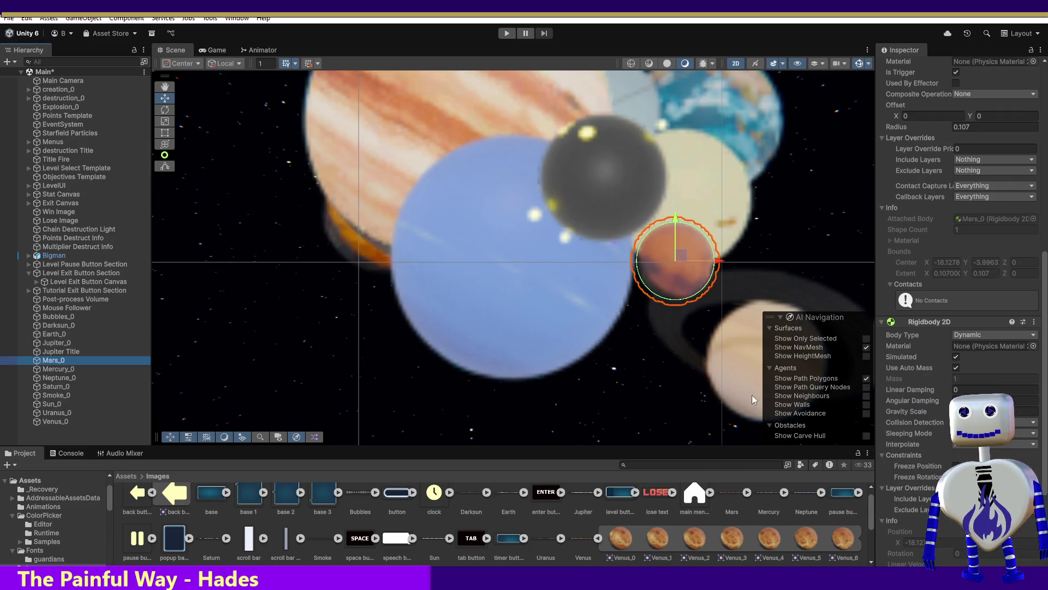
{"action": "left_click", "coordinate": [956, 367]}
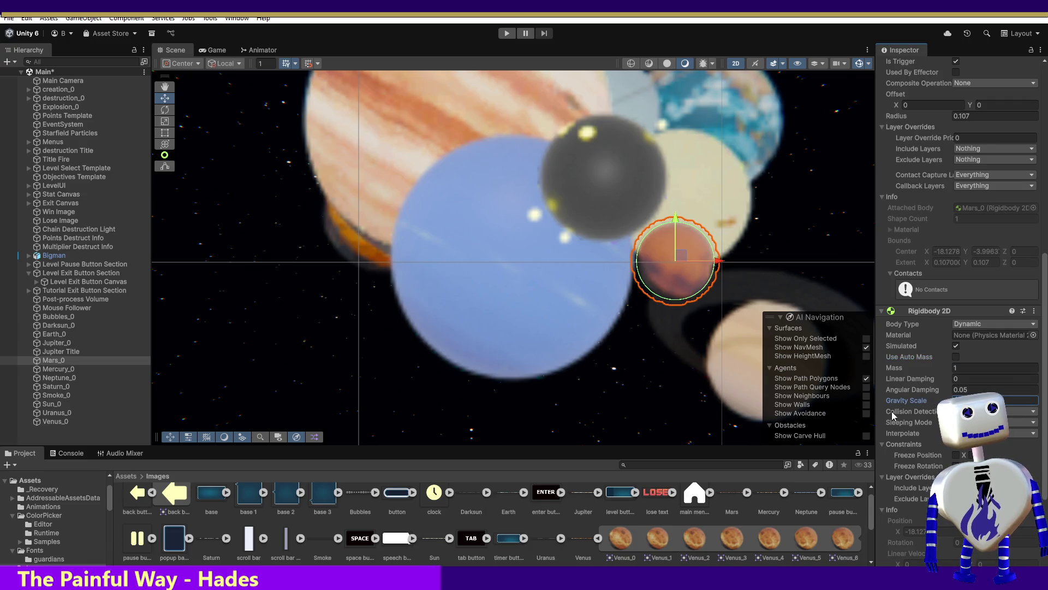
{"action": "left_click", "coordinate": [58, 368]}
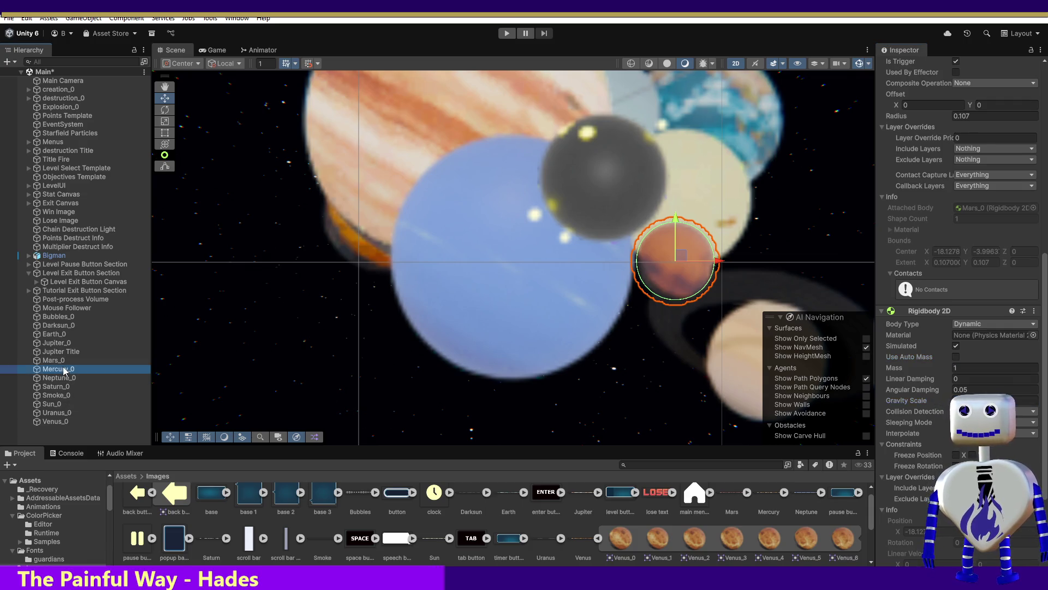
{"action": "left_click", "coordinate": [955, 368]}
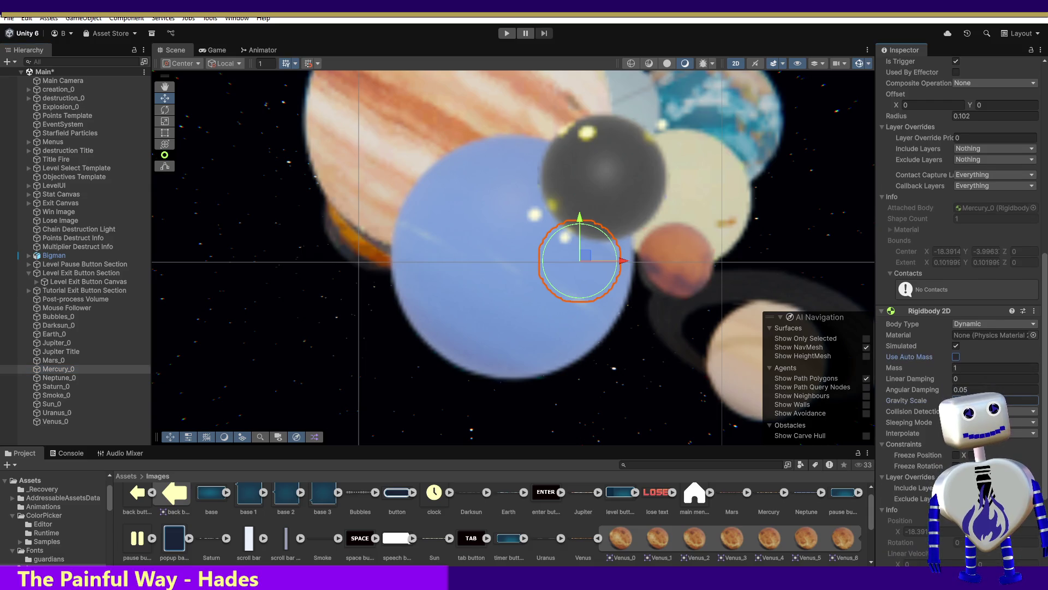
{"action": "left_click", "coordinate": [61, 377]}
{"action": "left_click", "coordinate": [956, 368]}
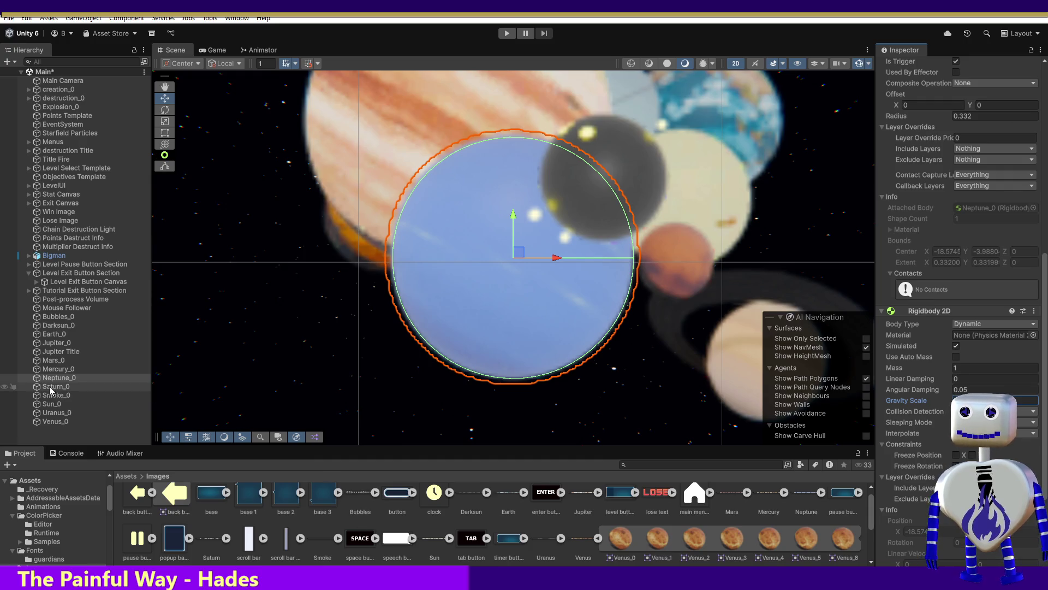
Untick Use Auto Mass on Saturn_0, Sun_0, Uranus_0 and Venus_0.
{"action": "left_click", "coordinate": [82, 386]}
{"action": "left_click", "coordinate": [956, 368]}
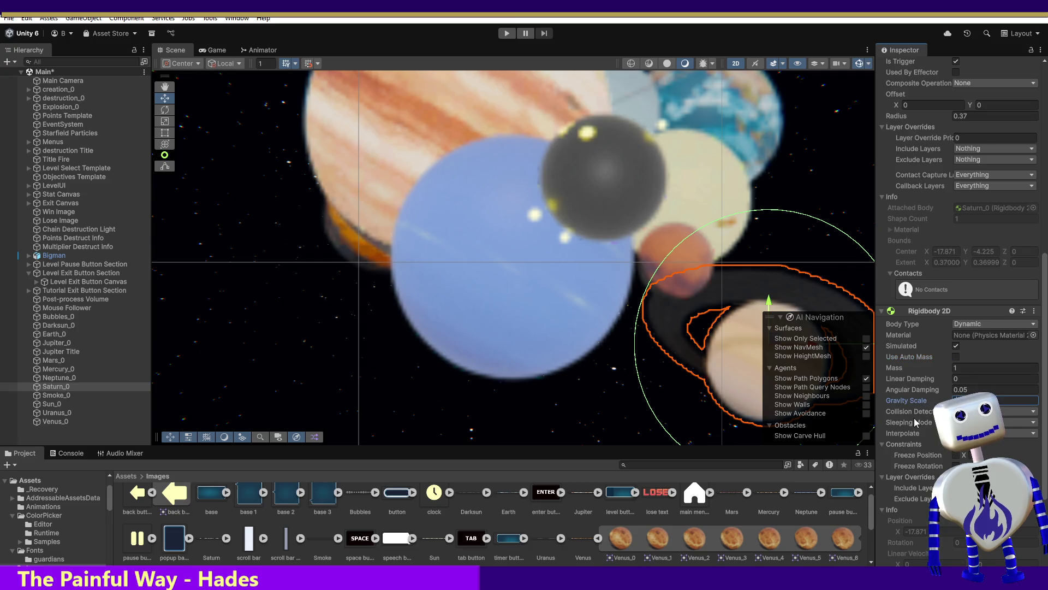
{"action": "left_click", "coordinate": [53, 404]}
{"action": "left_click", "coordinate": [956, 367]}
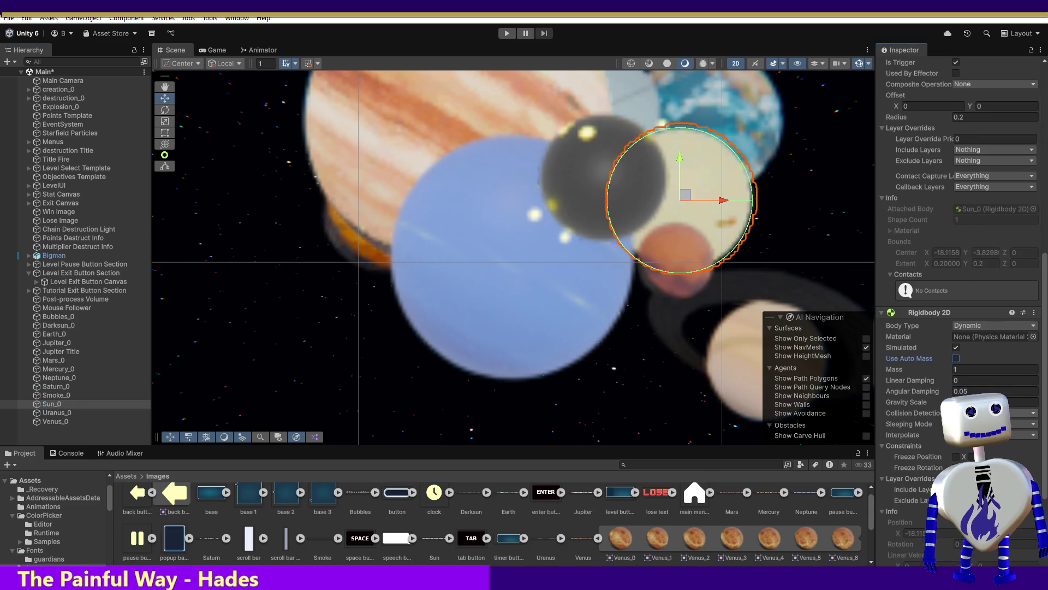
{"action": "left_click", "coordinate": [71, 414]}
{"action": "left_click", "coordinate": [956, 365]}
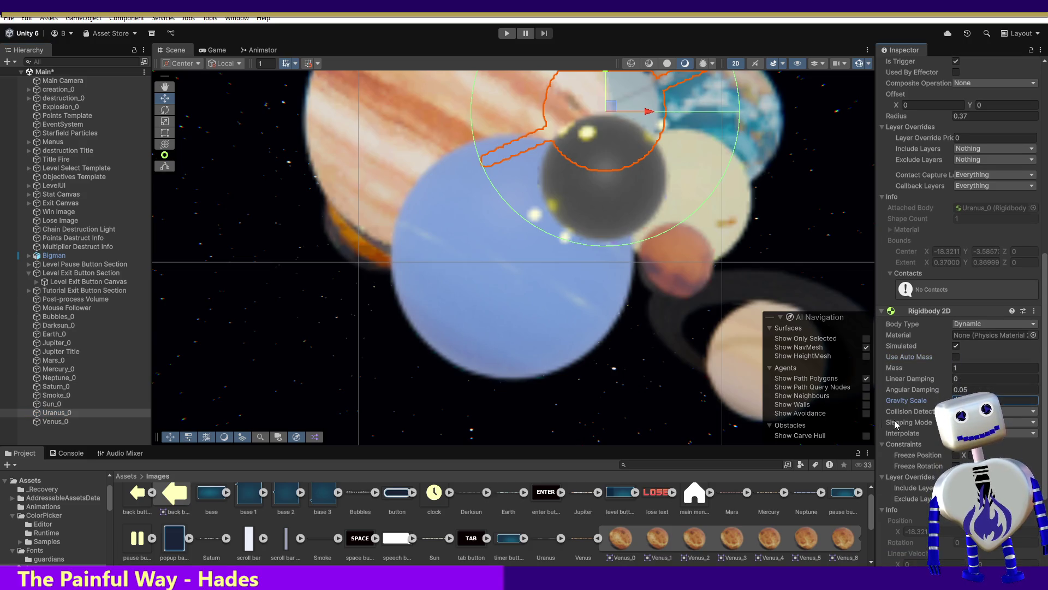
{"action": "left_click", "coordinate": [55, 421]}
{"action": "left_click", "coordinate": [956, 368]}
{"action": "left_click", "coordinate": [961, 401]}
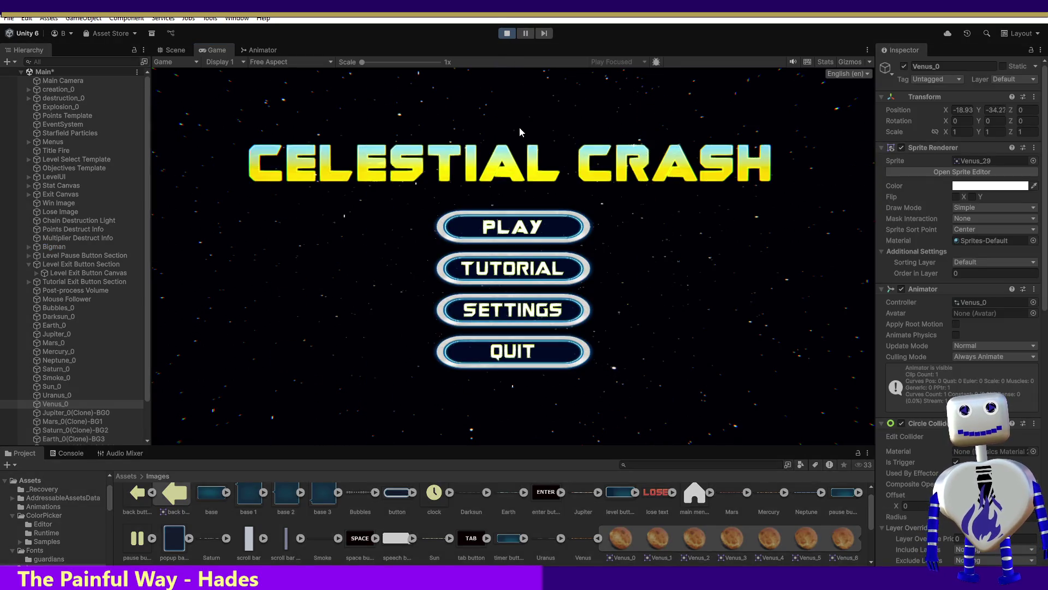
Stop the play test, select Darksun_0 and scroll down to its Inspector components.
{"action": "left_click", "coordinate": [507, 35]}
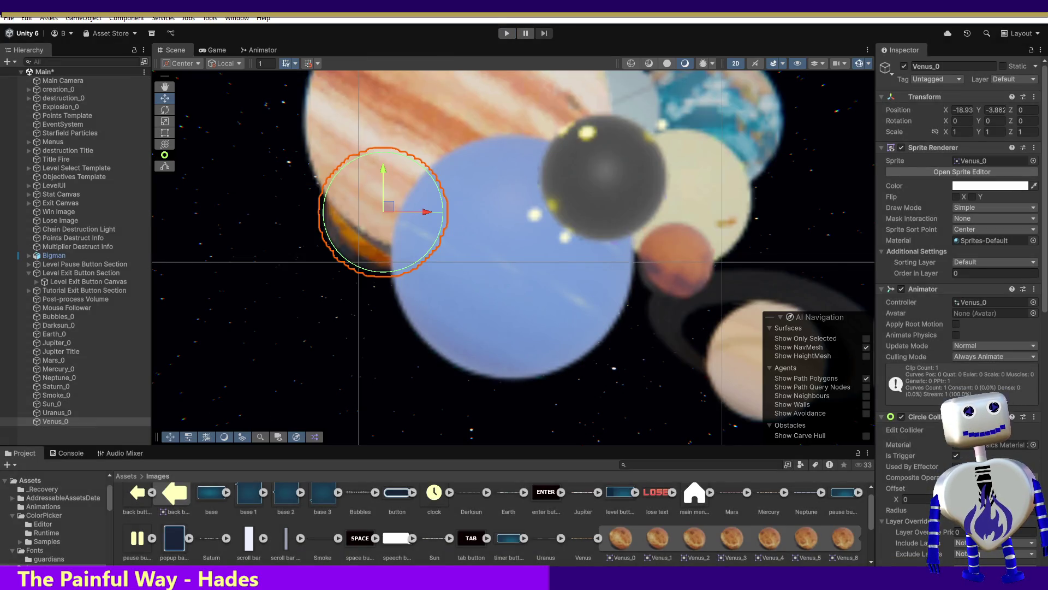
{"action": "left_click", "coordinate": [57, 325]}
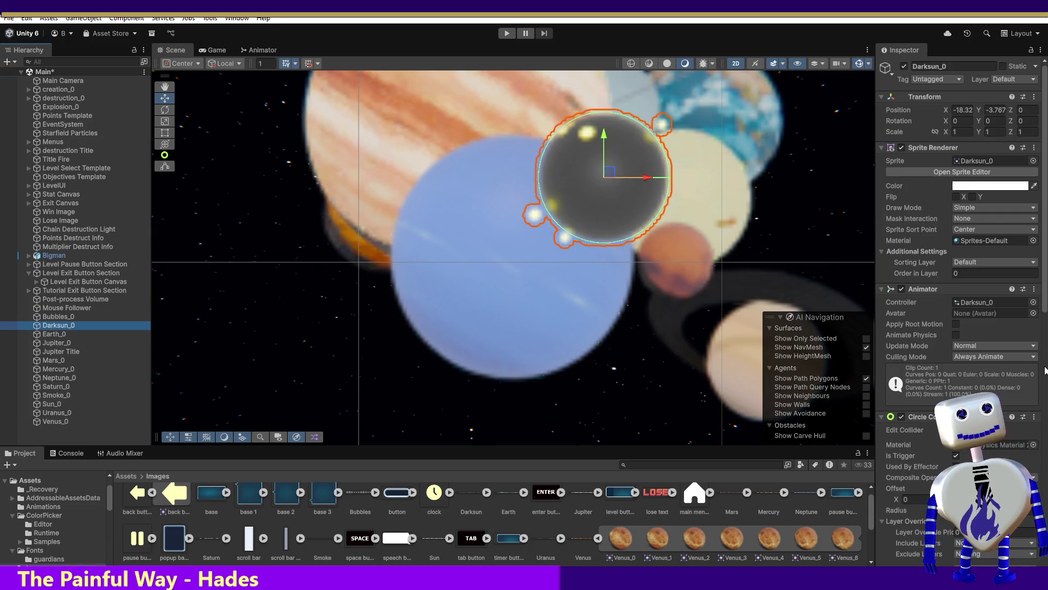
{"action": "left_click_drag", "start_coordinate": [1046, 314], "coordinate": [1041, 496]}
Enter Rigidbody 2D Mass 0.0001 for Earth_0, Jupiter_0 and Mars_0.
{"action": "scroll", "coordinate": [961, 245], "scroll_direction": "up", "scroll_amount": 3}
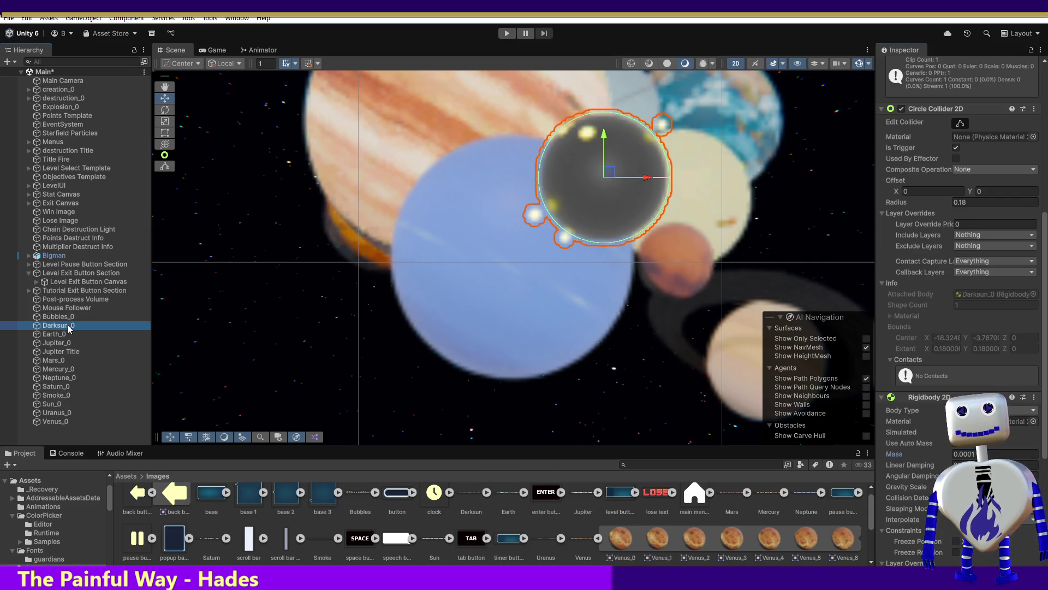
{"action": "left_click", "coordinate": [88, 334]}
{"action": "left_click", "coordinate": [911, 454]}
{"action": "type", "text": "0"}
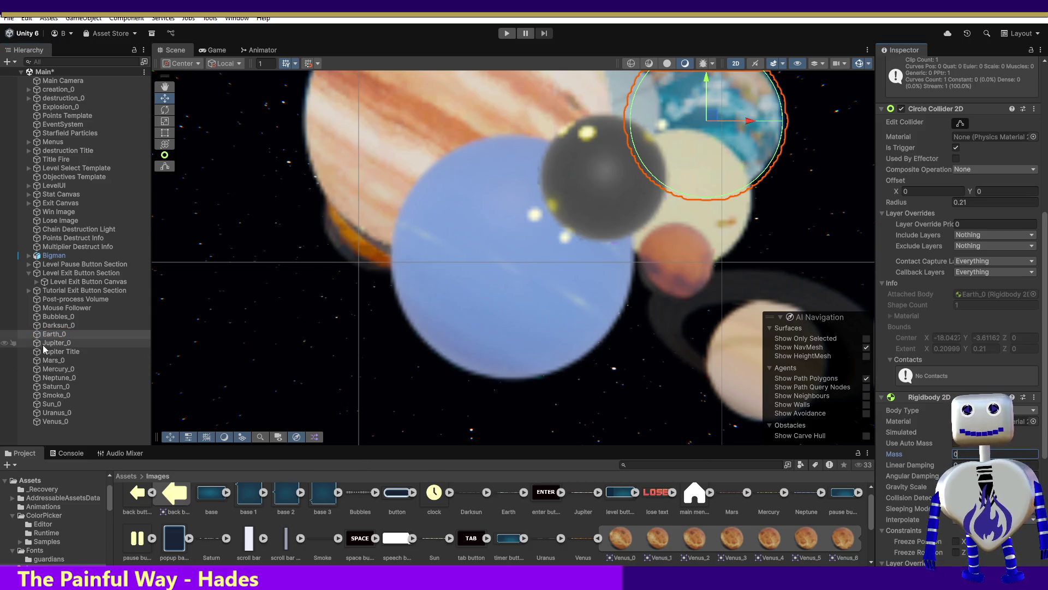
{"action": "left_click", "coordinate": [57, 342]}
{"action": "left_click", "coordinate": [972, 454]}
{"action": "type", "text": "0001"}
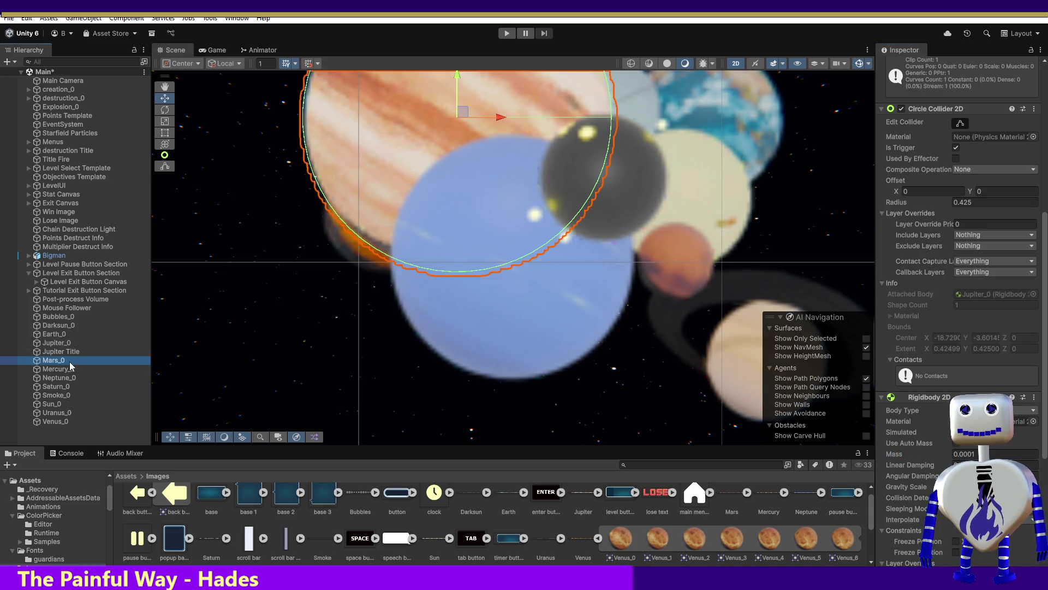
{"action": "left_click", "coordinate": [54, 359]}
{"action": "left_click", "coordinate": [962, 453]}
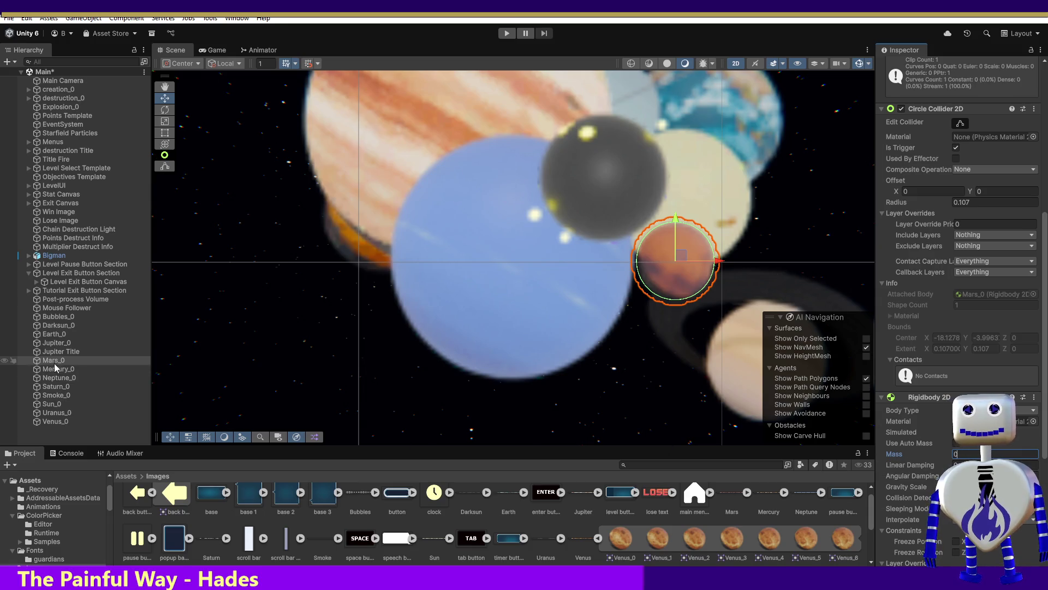
Enter Mass 0.0001 for Mercury_0, Neptune_0, Saturn_0 and Sun_0.
{"action": "left_click", "coordinate": [58, 369]}
{"action": "left_click", "coordinate": [917, 456]}
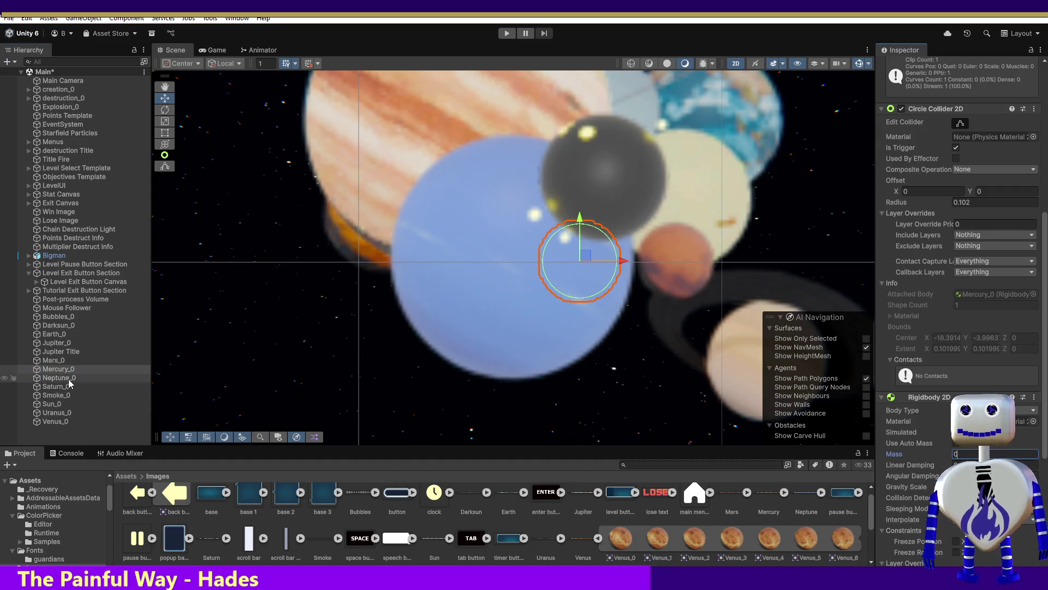
{"action": "left_click", "coordinate": [59, 378]}
{"action": "left_click", "coordinate": [940, 454]}
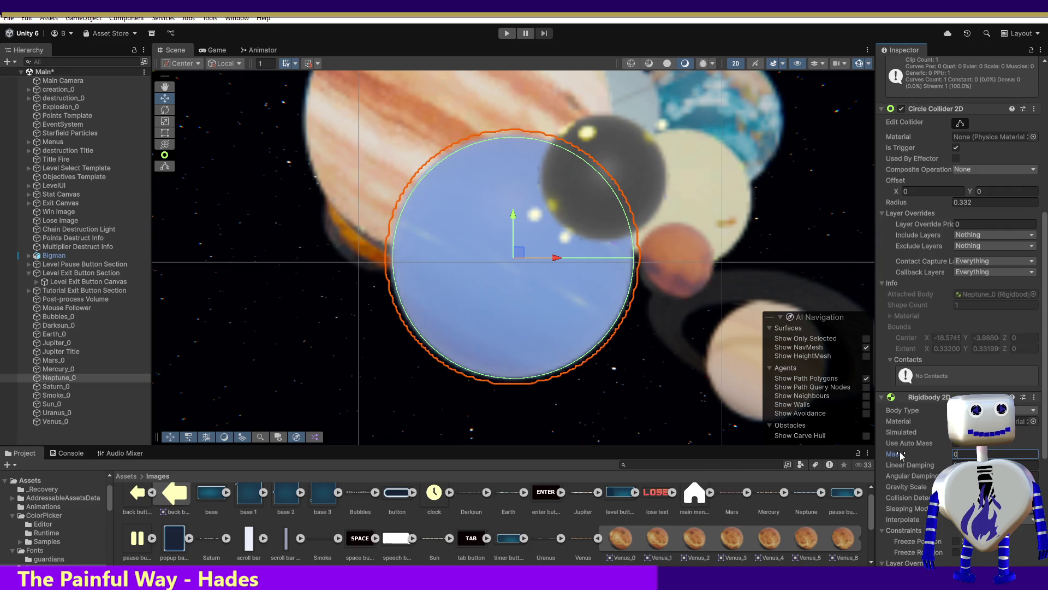
{"action": "type", "text": ".0001"}
{"action": "left_click", "coordinate": [57, 387]}
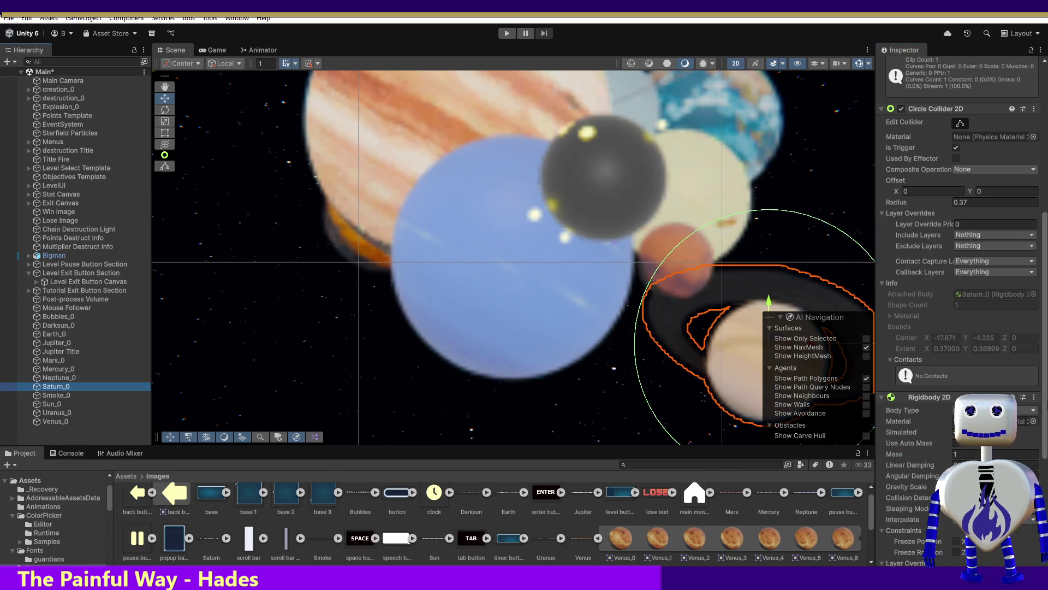
{"action": "left_click", "coordinate": [976, 452]}
{"action": "left_click", "coordinate": [52, 404]}
{"action": "left_click", "coordinate": [960, 453]}
{"action": "type", "text": "0.0001"}
Set Uranus_0 and Venus_0 Mass to 0.0001, then briefly run and stop a play test.
{"action": "left_click", "coordinate": [73, 414]}
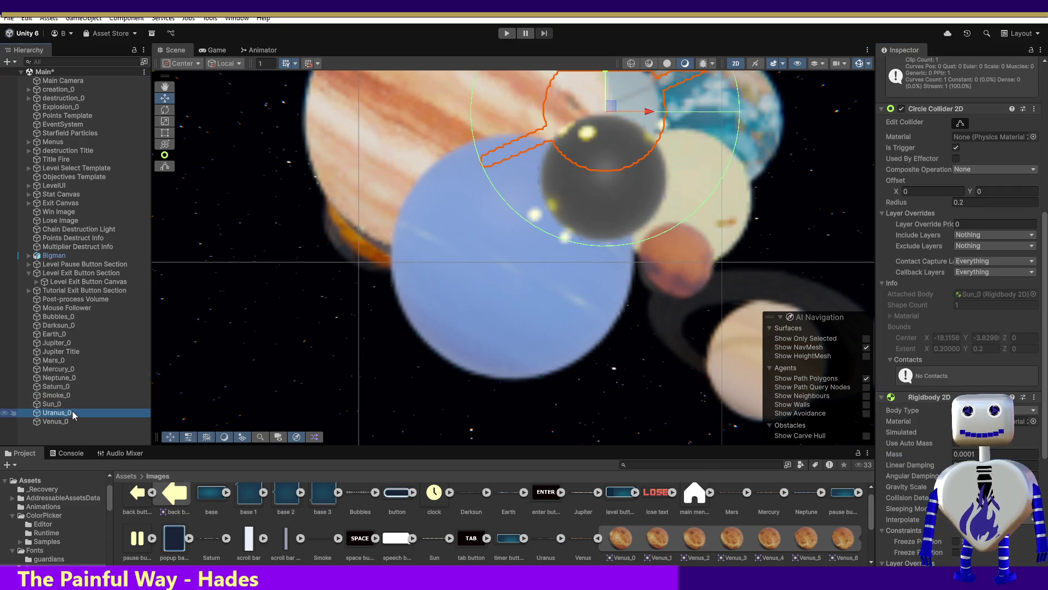
{"action": "left_click", "coordinate": [910, 455]}
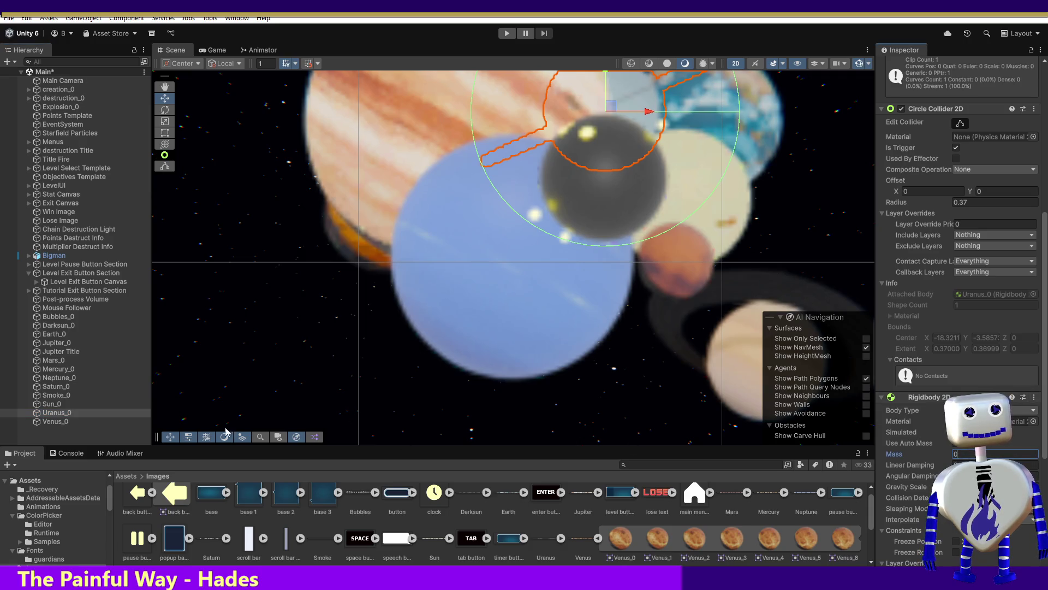
{"action": "left_click", "coordinate": [56, 421]}
{"action": "left_click", "coordinate": [922, 456]}
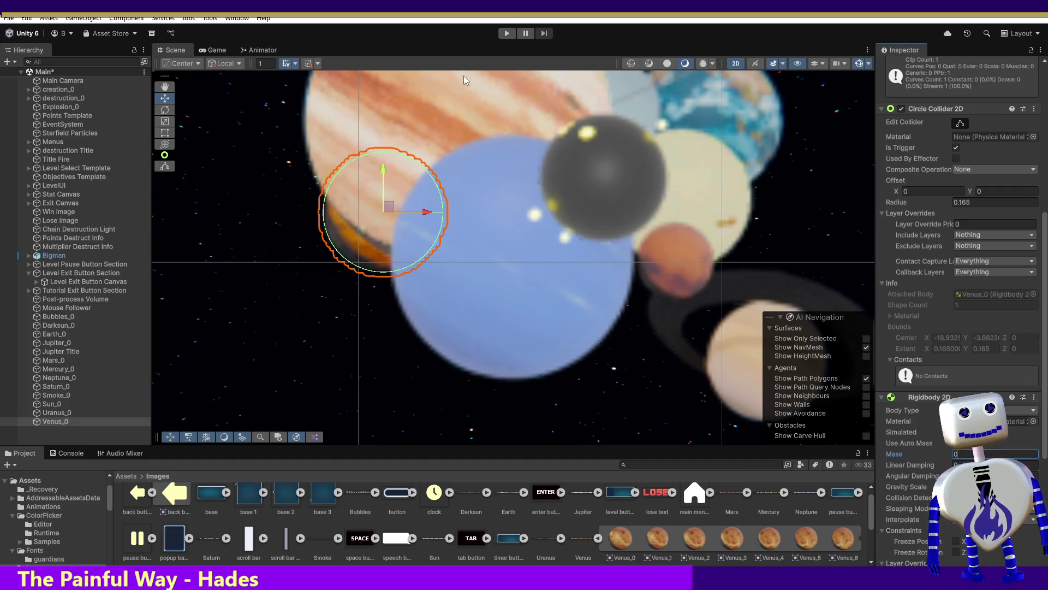
{"action": "type", "text": ".0001"}
{"action": "left_click", "coordinate": [506, 33]}
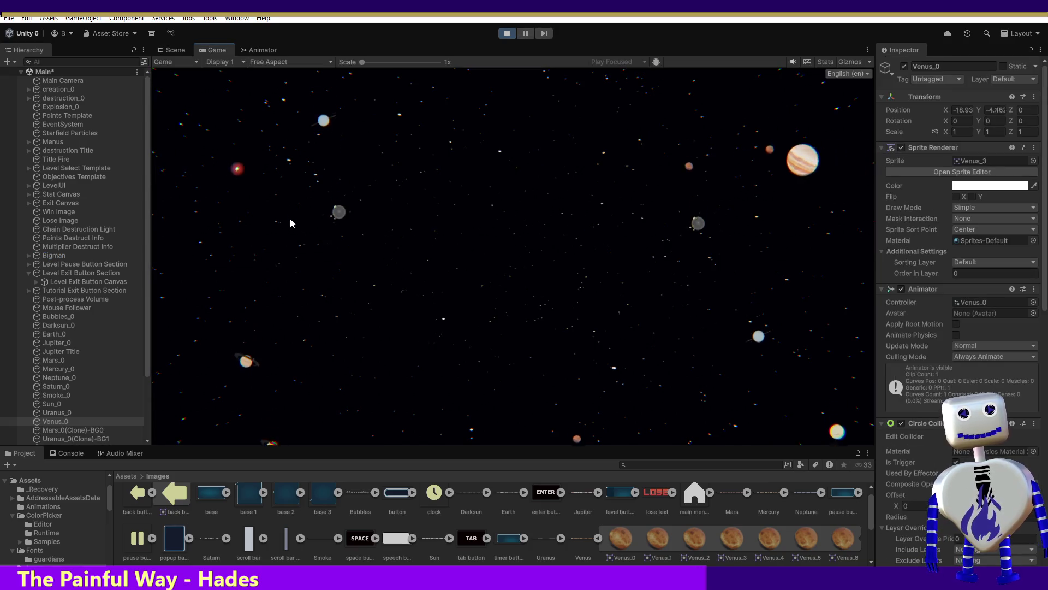
{"action": "left_click", "coordinate": [506, 33]}
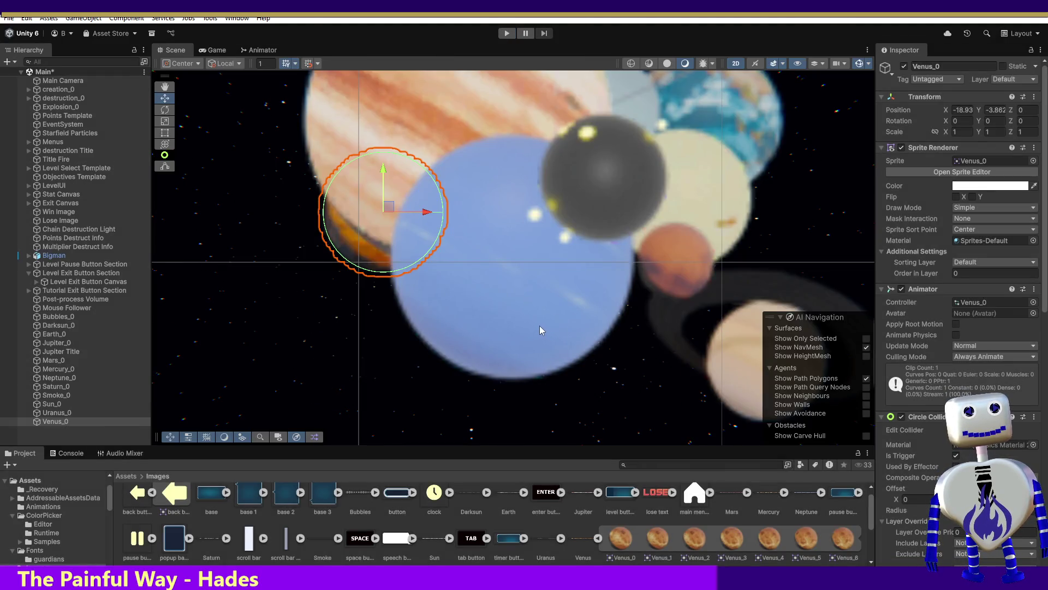
{"action": "left_click", "coordinate": [54, 326]}
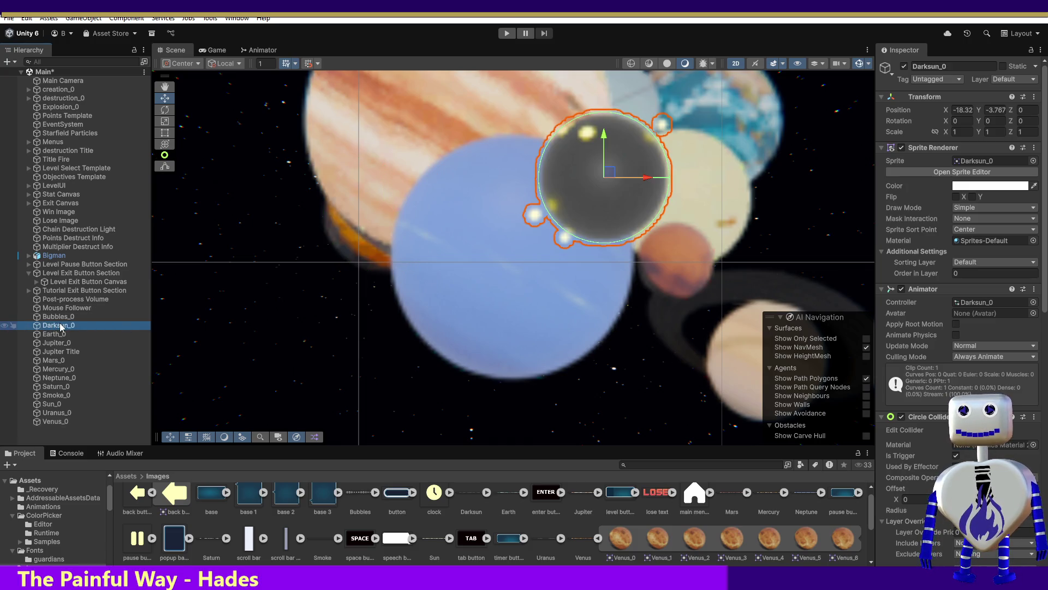
{"action": "double_click", "coordinate": [58, 325]}
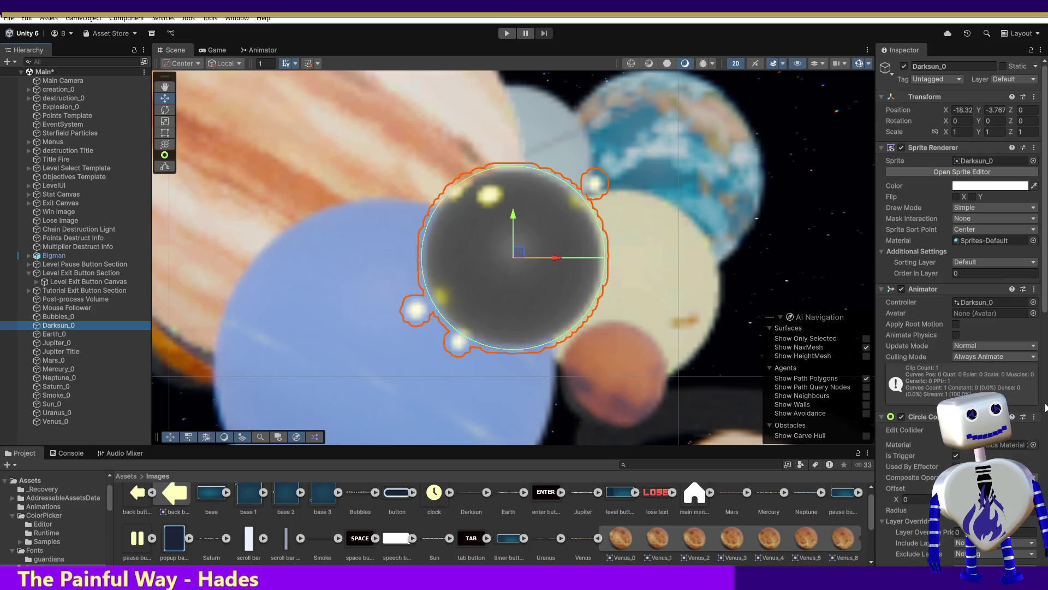
{"action": "scroll", "coordinate": [1047, 297], "scroll_direction": "down", "scroll_amount": 5}
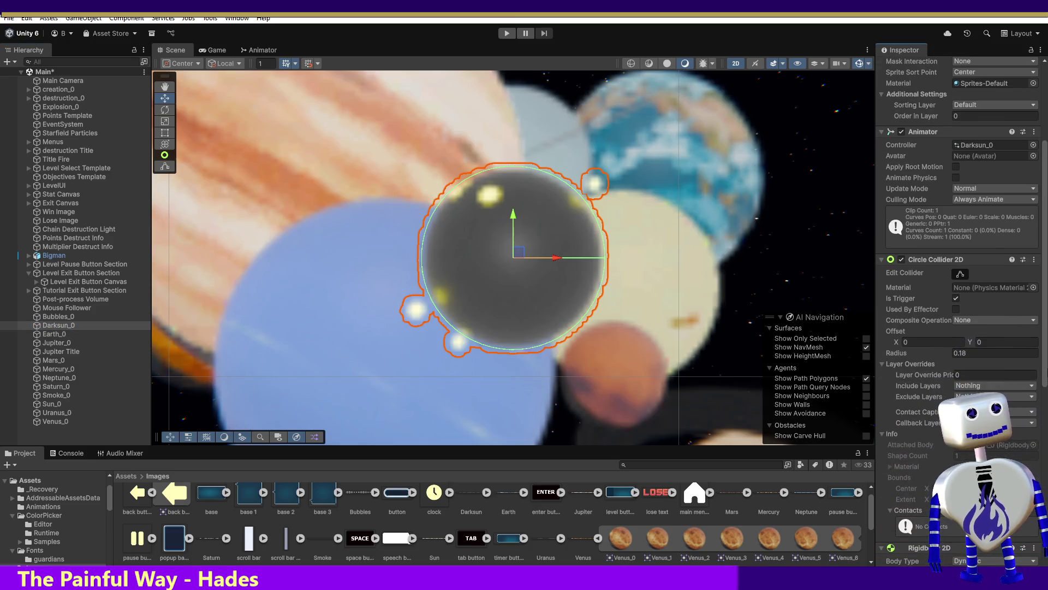
{"action": "scroll", "coordinate": [1046, 384], "scroll_direction": "down", "scroll_amount": 1}
{"action": "left_click_drag", "start_coordinate": [1045, 390], "coordinate": [1046, 372]}
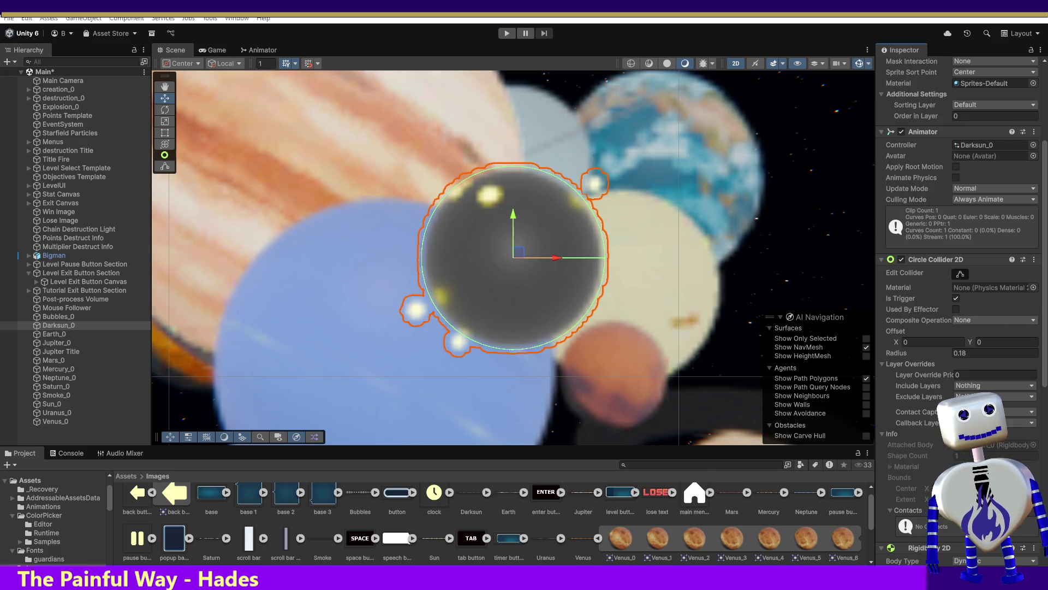
Change Darksun_0's Rigidbody 2D body type, briefly Kinematic, to Static.
{"action": "scroll", "coordinate": [959, 306], "scroll_direction": "down", "scroll_amount": 5}
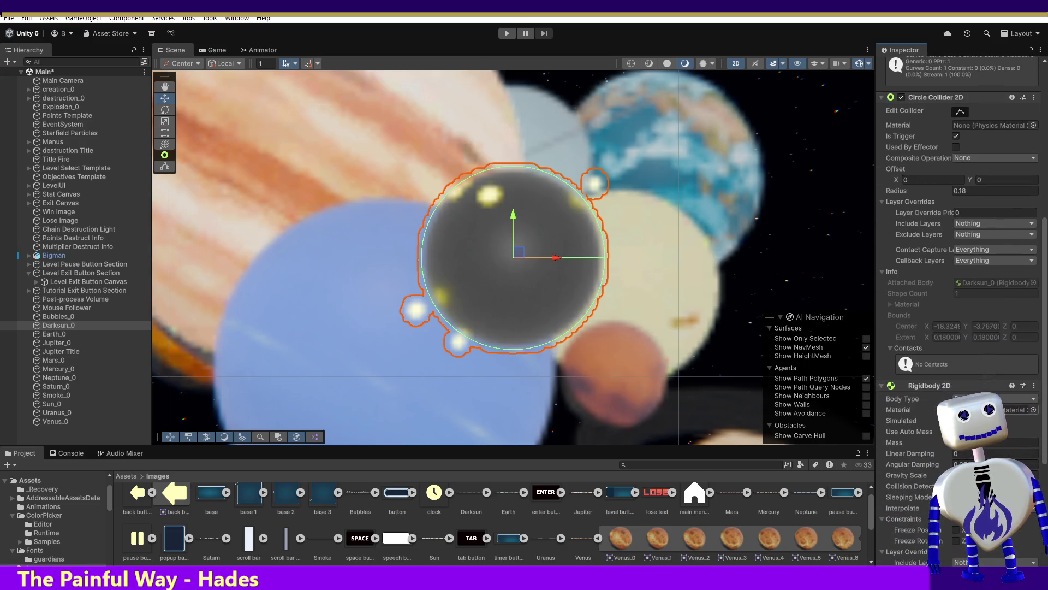
{"action": "left_click", "coordinate": [993, 398]}
{"action": "left_click", "coordinate": [983, 411]}
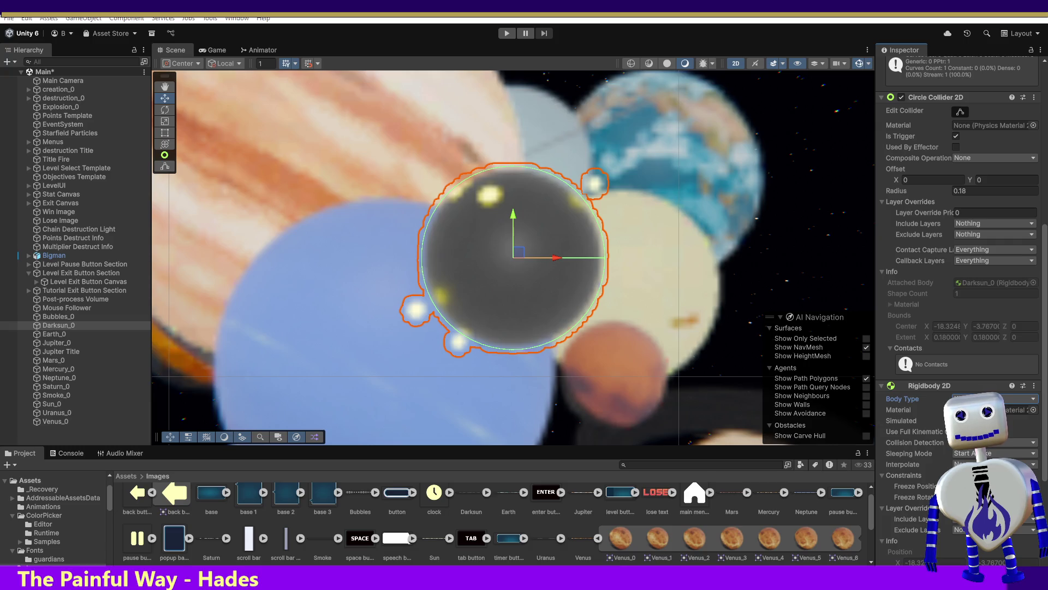
{"action": "left_click", "coordinate": [994, 399]}
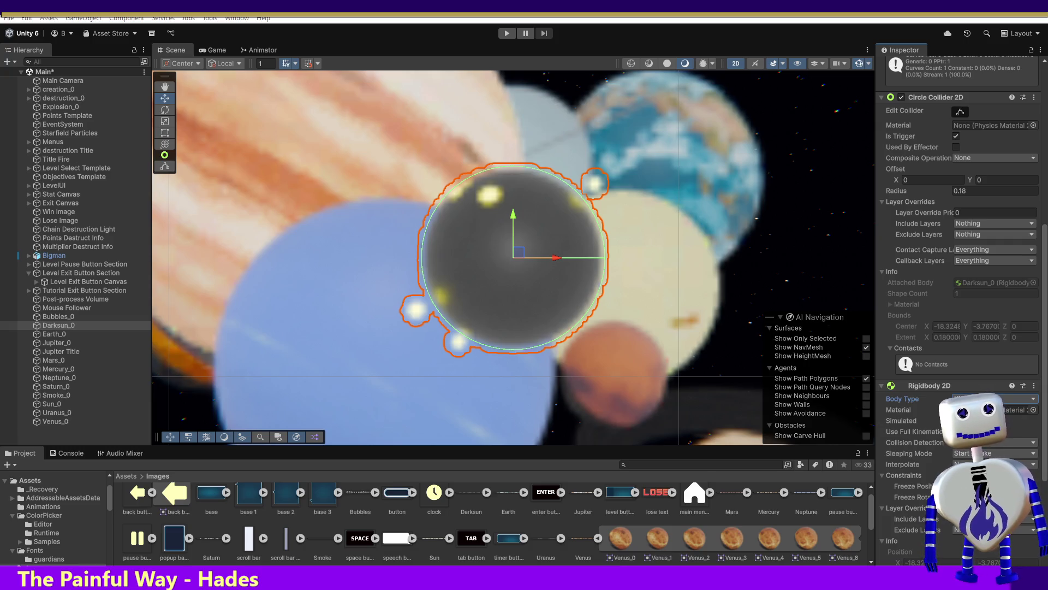
{"action": "left_click", "coordinate": [1017, 432]}
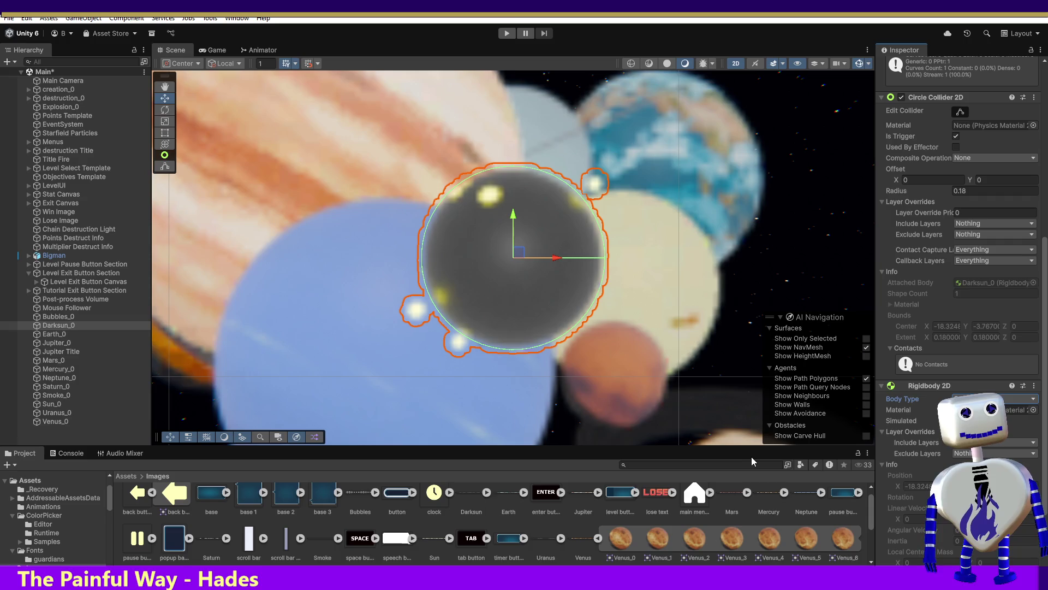
{"action": "left_click", "coordinate": [54, 334]}
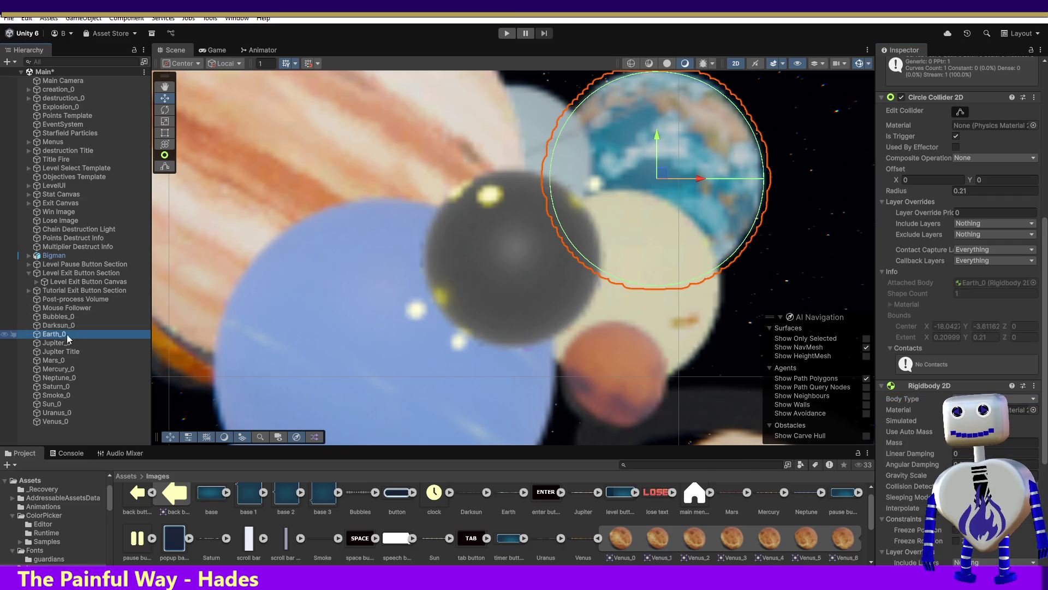
Set Earth_0, Jupiter_0, Mars_0 and Mercury_0 rigidbodies to Static.
{"action": "left_click", "coordinate": [995, 399]}
{"action": "left_click", "coordinate": [983, 431]}
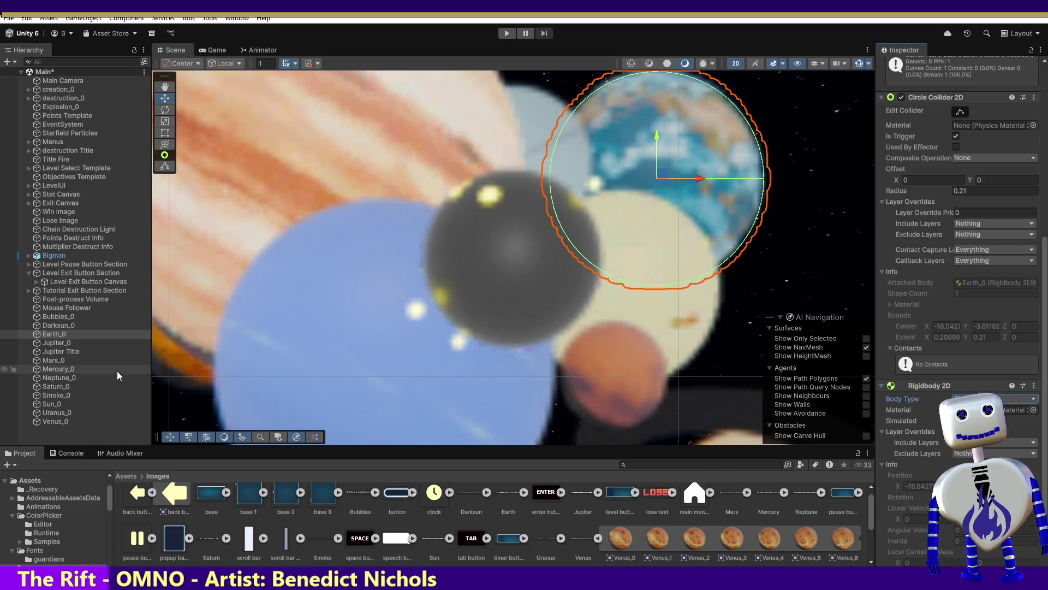
{"action": "left_click", "coordinate": [54, 345]}
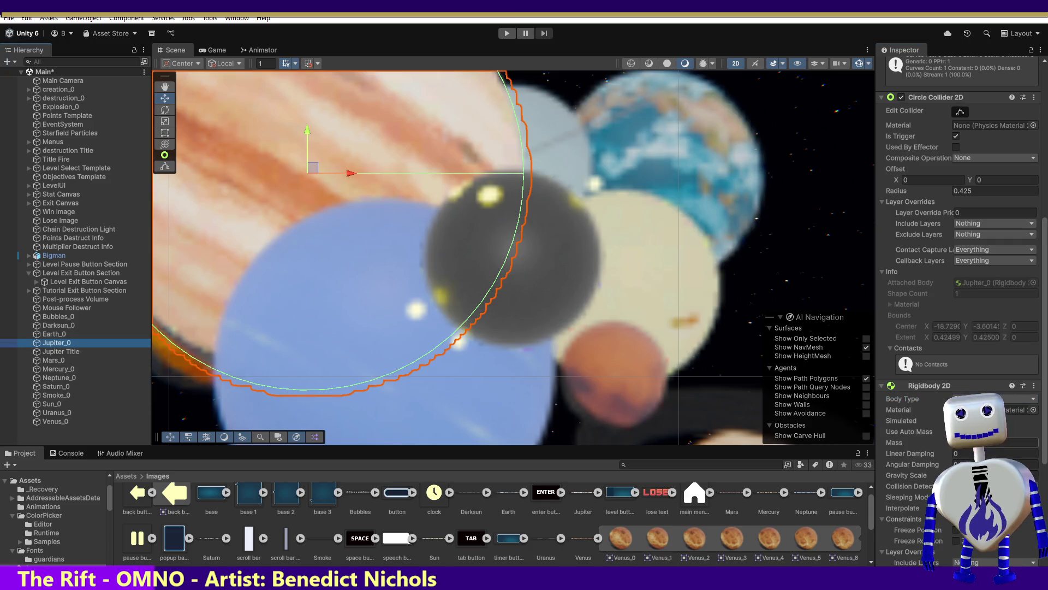
{"action": "left_click", "coordinate": [1016, 422]}
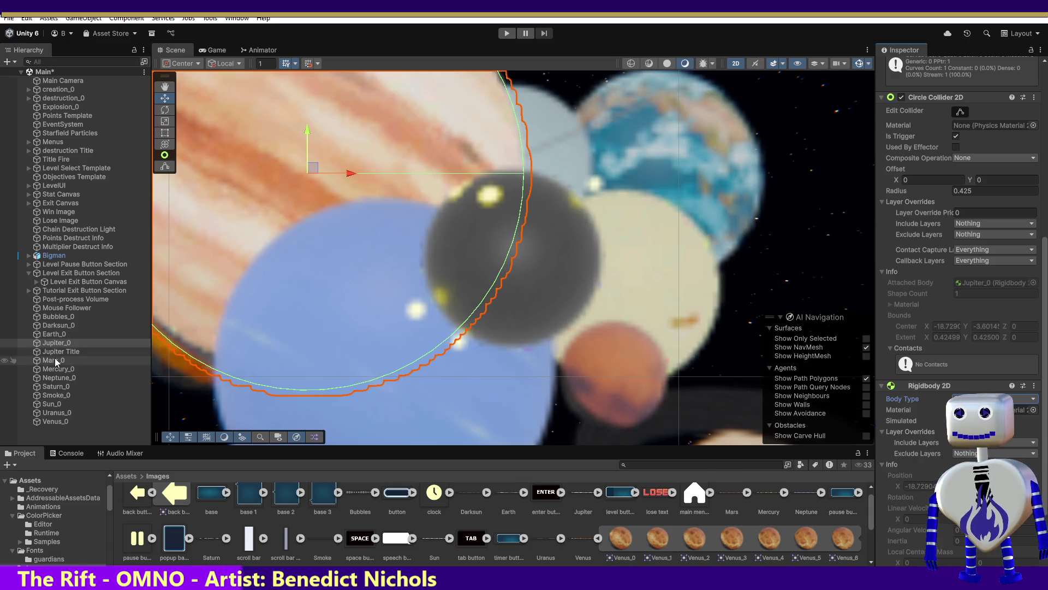
{"action": "left_click", "coordinate": [98, 361]}
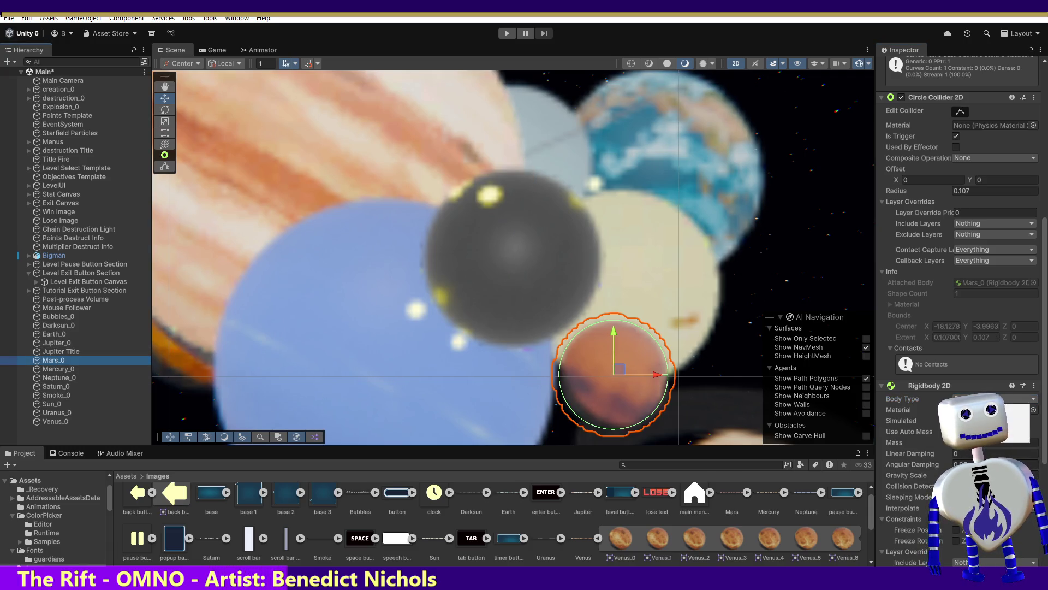
{"action": "left_click", "coordinate": [1010, 434]}
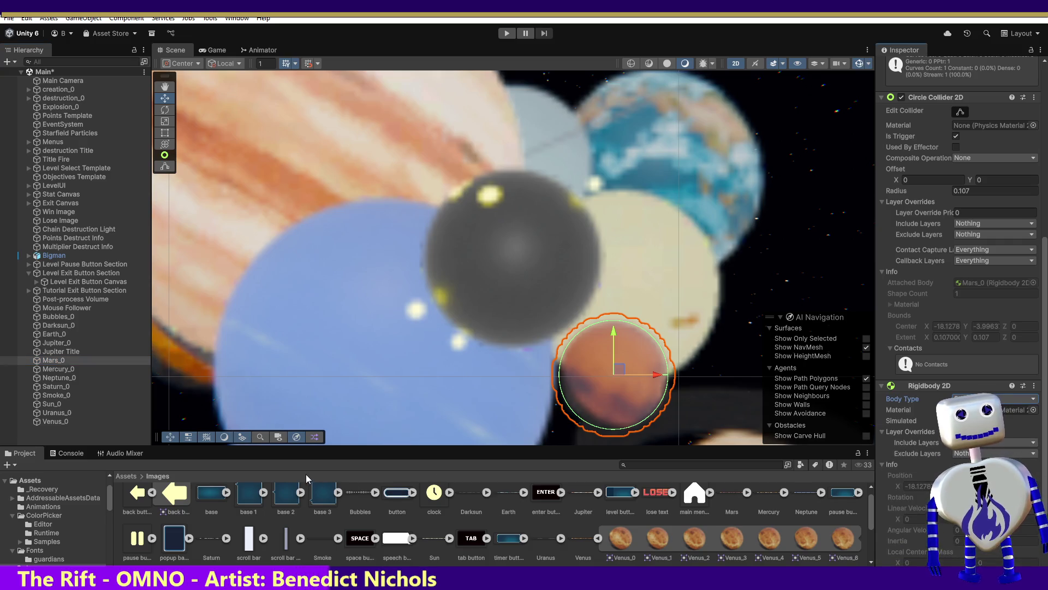
{"action": "left_click", "coordinate": [57, 369]}
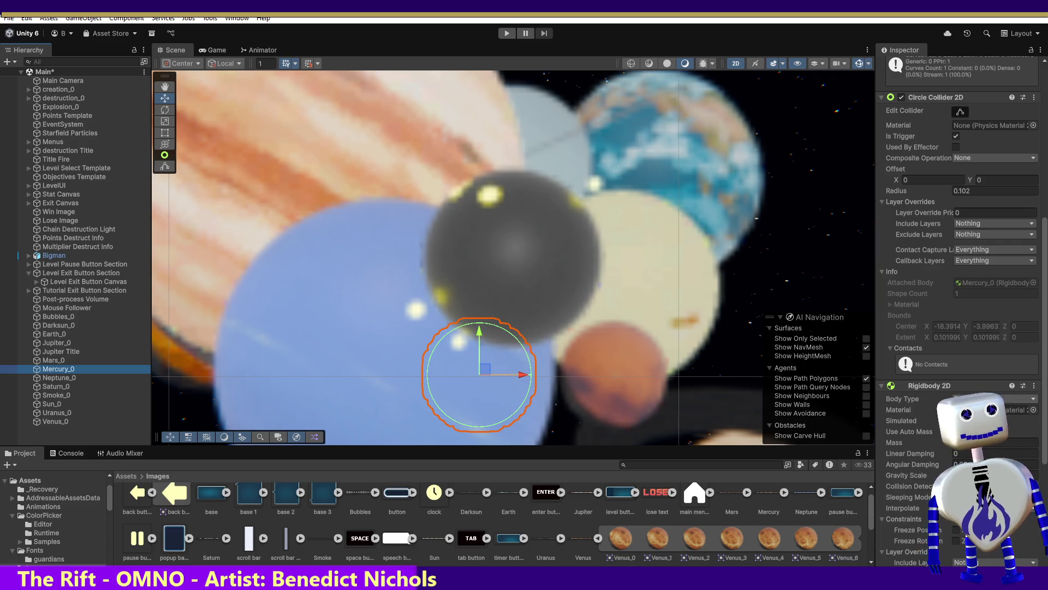
{"action": "left_click", "coordinate": [1010, 434]}
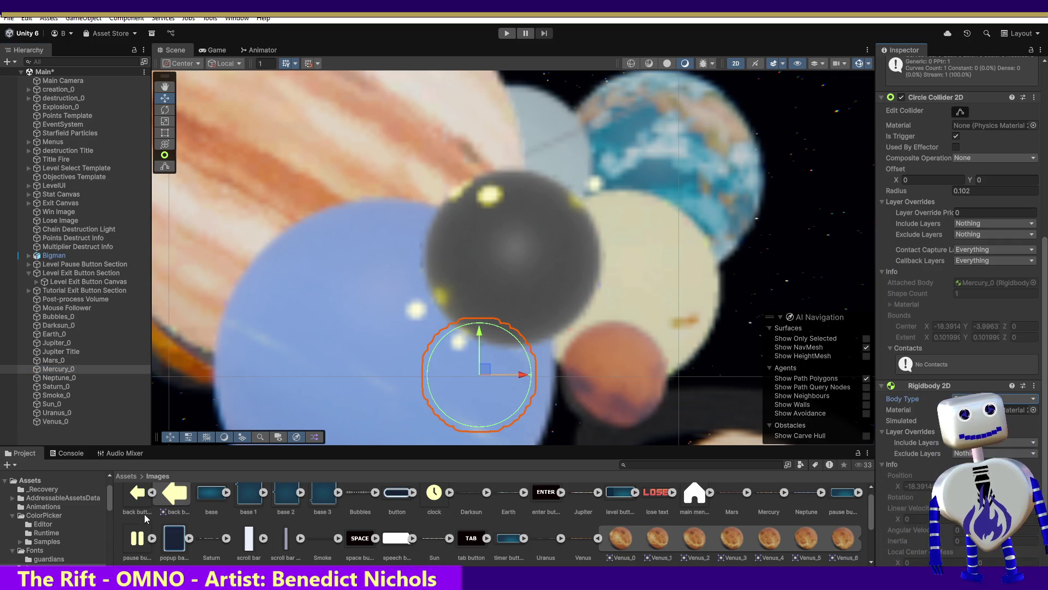
Set Sun_0's Rigidbody 2D body type to Static.
{"action": "left_click", "coordinate": [56, 377]}
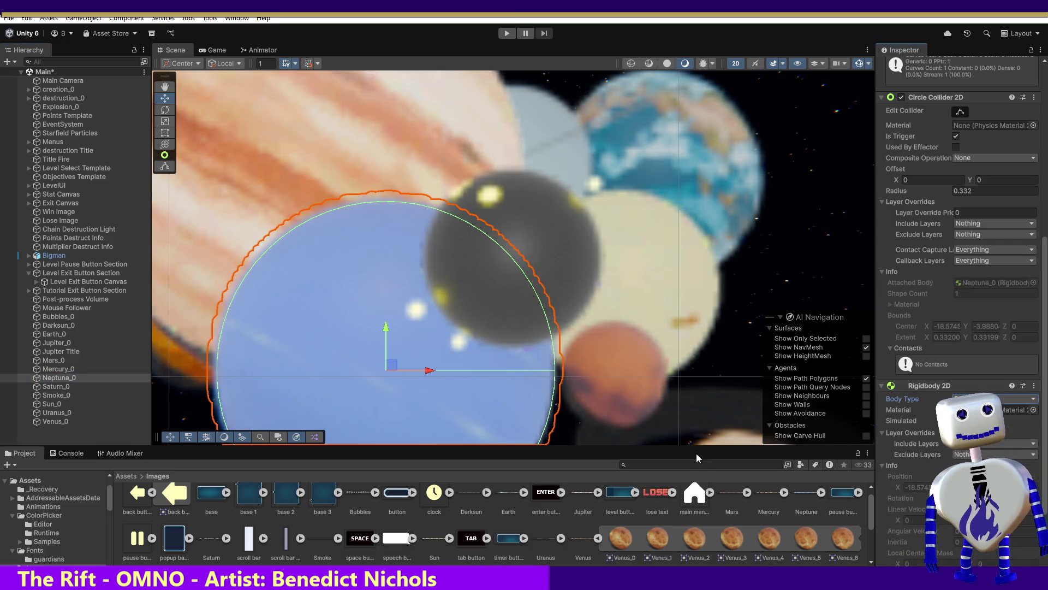
{"action": "left_click", "coordinate": [75, 388]}
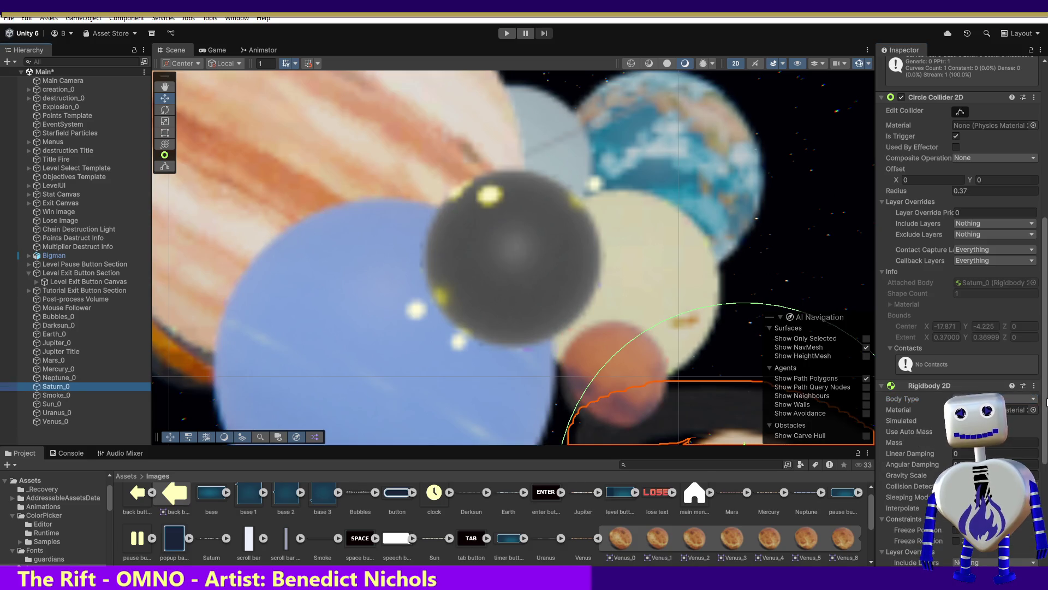
{"action": "left_click", "coordinate": [1003, 399]}
{"action": "left_click", "coordinate": [57, 396]}
{"action": "left_click", "coordinate": [57, 404]}
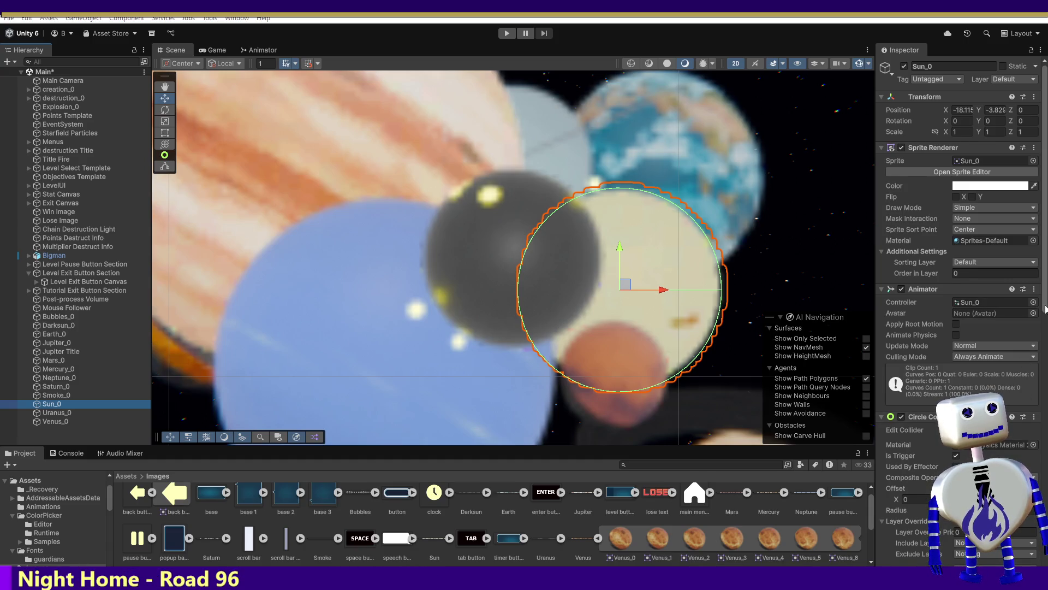
{"action": "scroll", "coordinate": [1021, 362], "scroll_direction": "down", "scroll_amount": 5}
{"action": "scroll", "coordinate": [1046, 402], "scroll_direction": "down", "scroll_amount": 5}
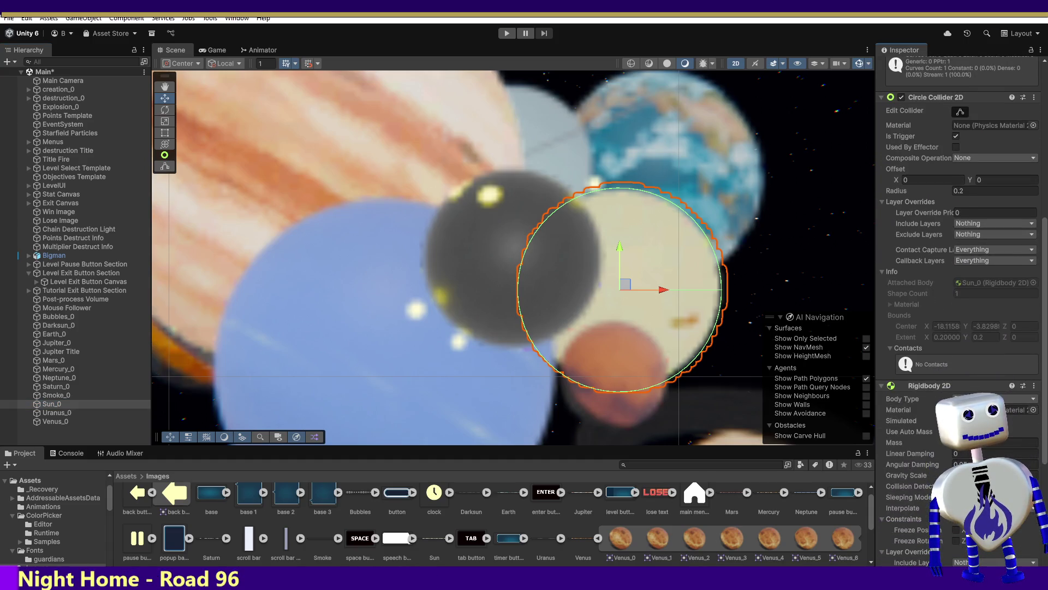
{"action": "left_click", "coordinate": [994, 398]}
{"action": "left_click", "coordinate": [993, 427]}
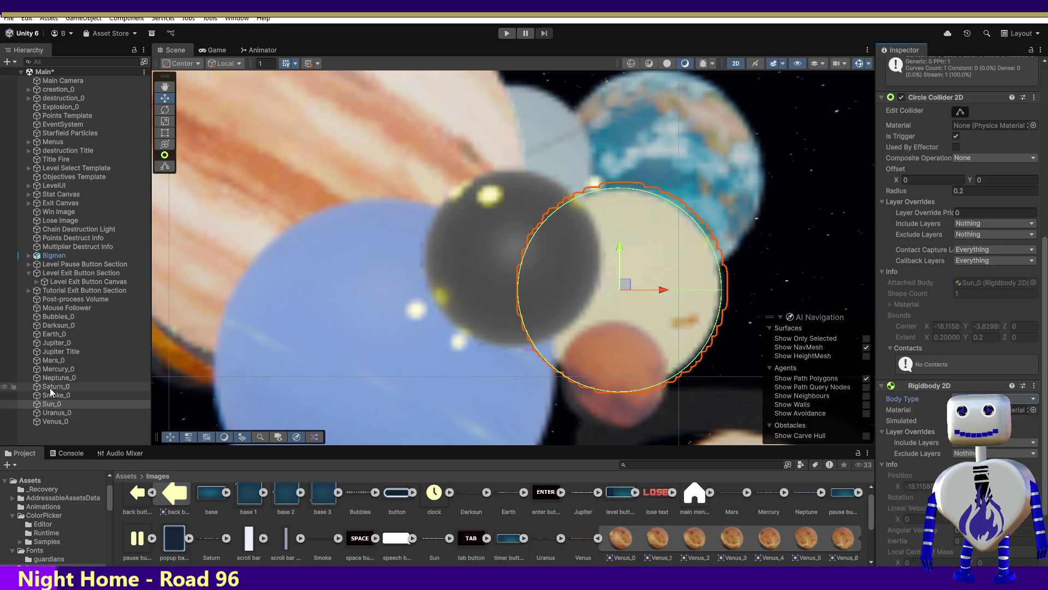
Set Uranus_0 and Venus_0 to Static and start Play mode to test.
{"action": "left_click", "coordinate": [56, 413]}
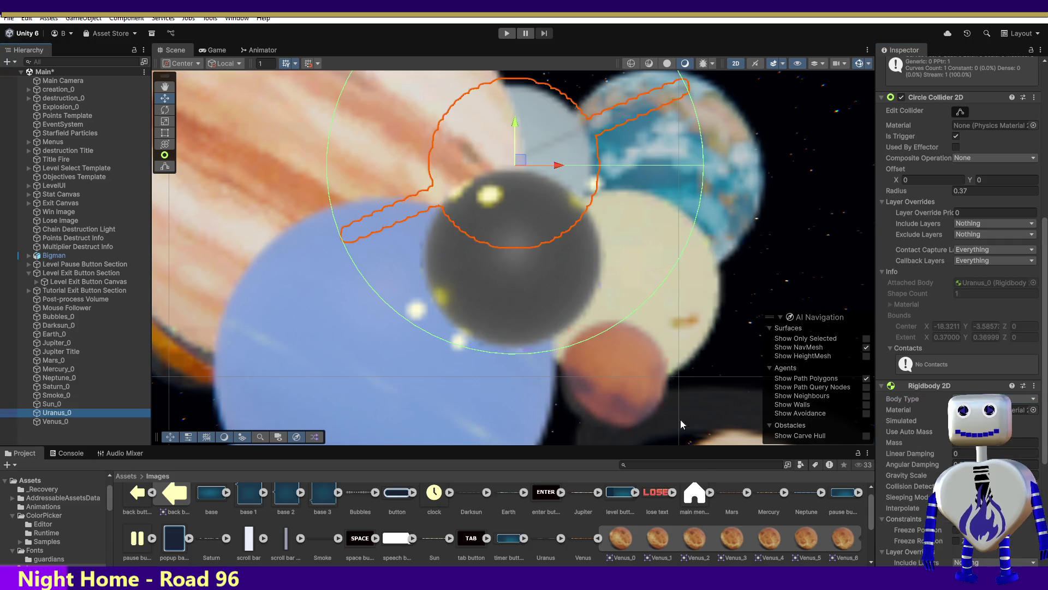
{"action": "left_click", "coordinate": [1013, 401]}
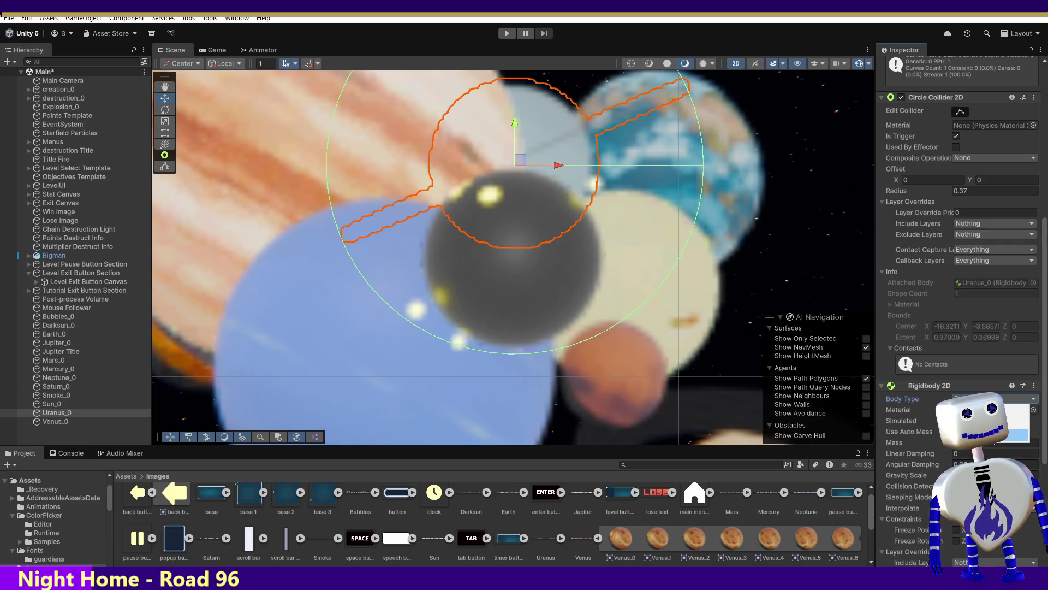
{"action": "left_click", "coordinate": [1002, 435]}
{"action": "left_click", "coordinate": [96, 421]}
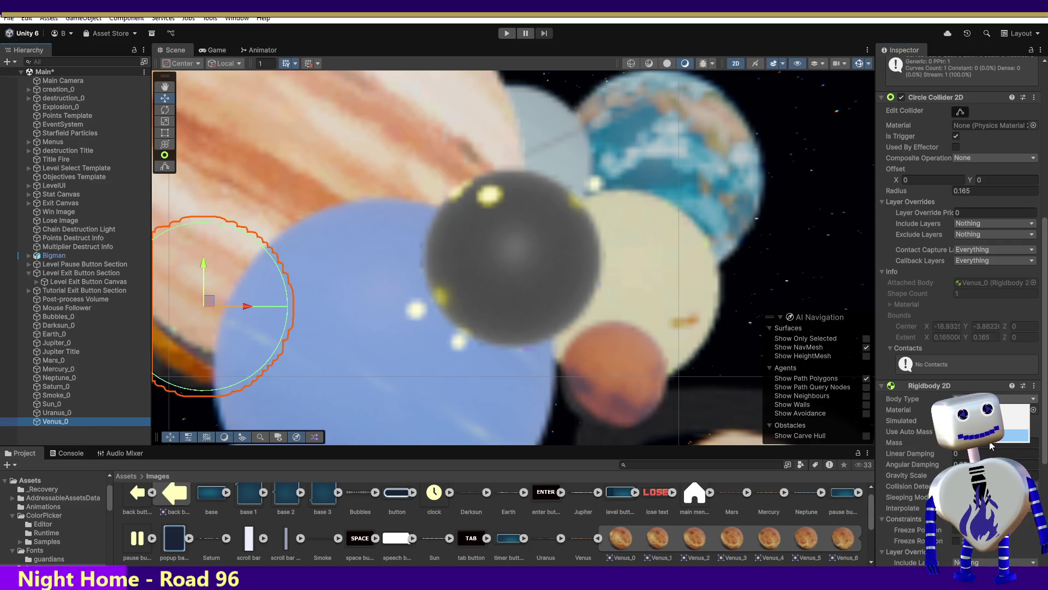
{"action": "left_click", "coordinate": [991, 445]}
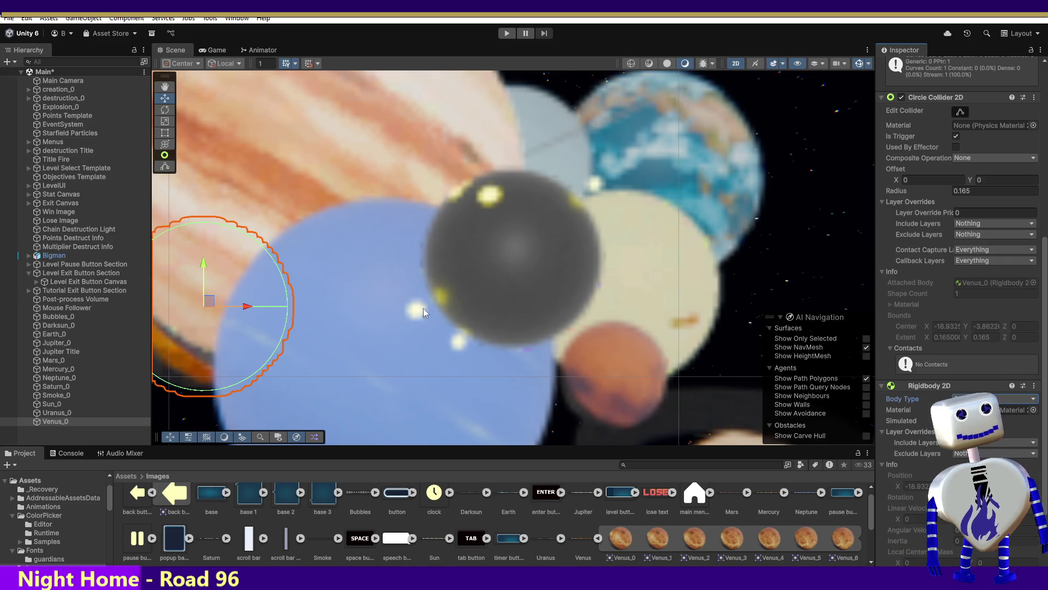
{"action": "left_click", "coordinate": [508, 33]}
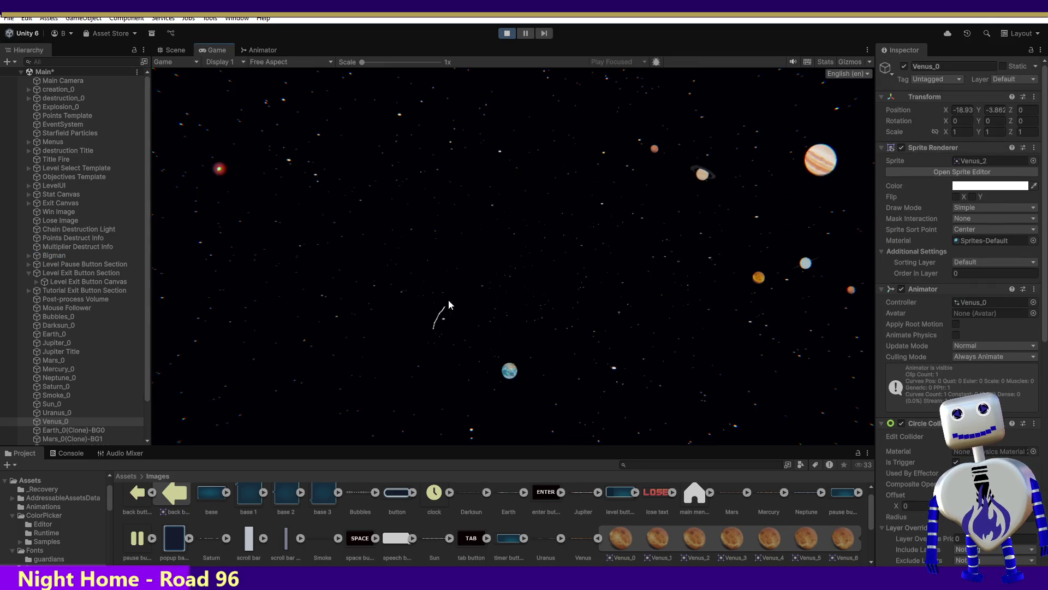
Play the Skill Challenge level from the title menu, then stop play mode.
{"action": "left_click", "coordinate": [528, 229]}
{"action": "left_click", "coordinate": [524, 286]}
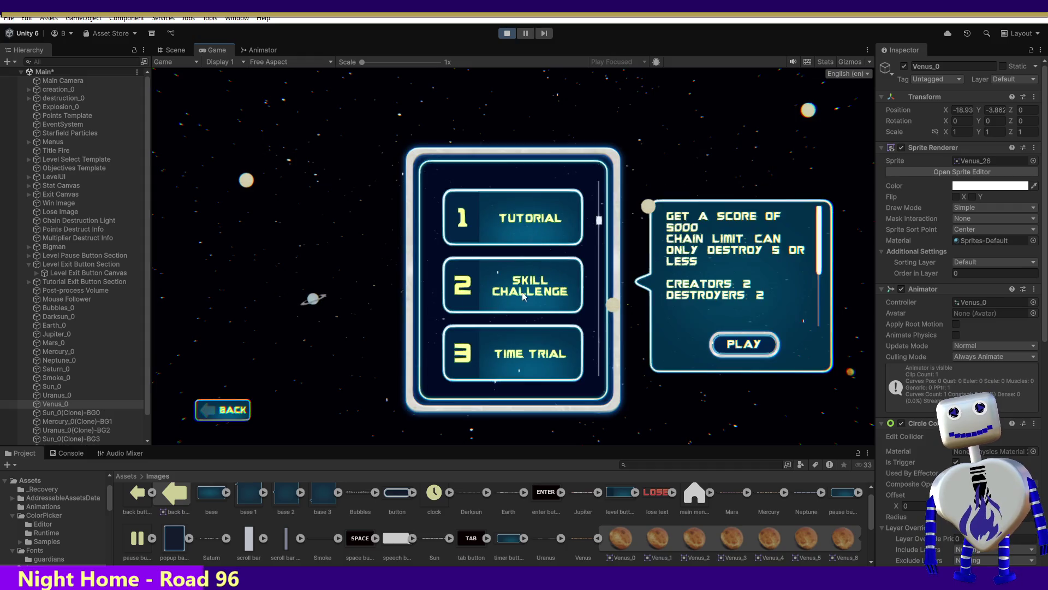
{"action": "left_click", "coordinate": [739, 343]}
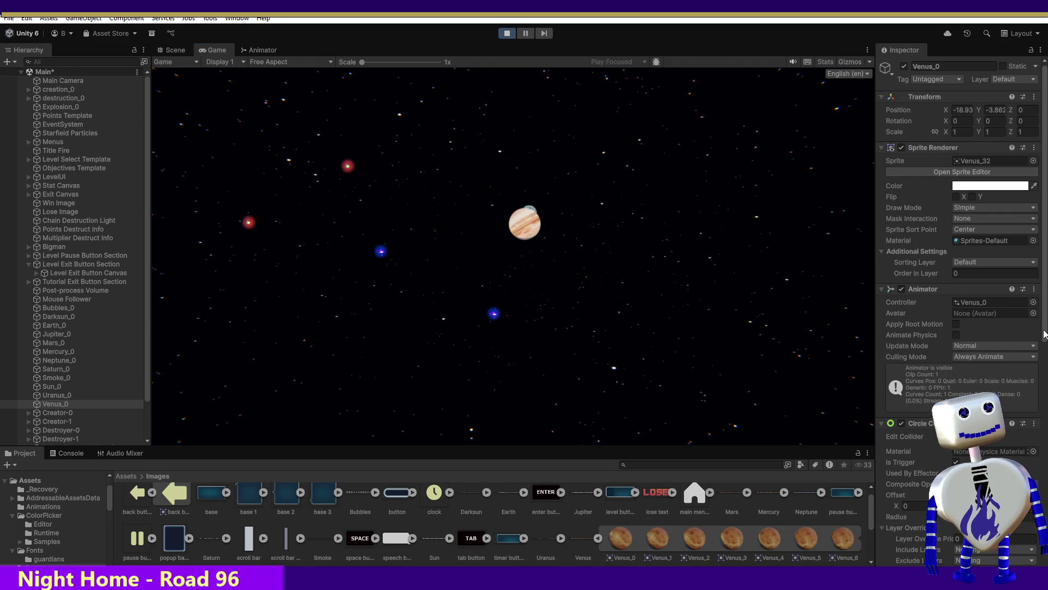
{"action": "scroll", "coordinate": [961, 246], "scroll_direction": "down", "scroll_amount": 10}
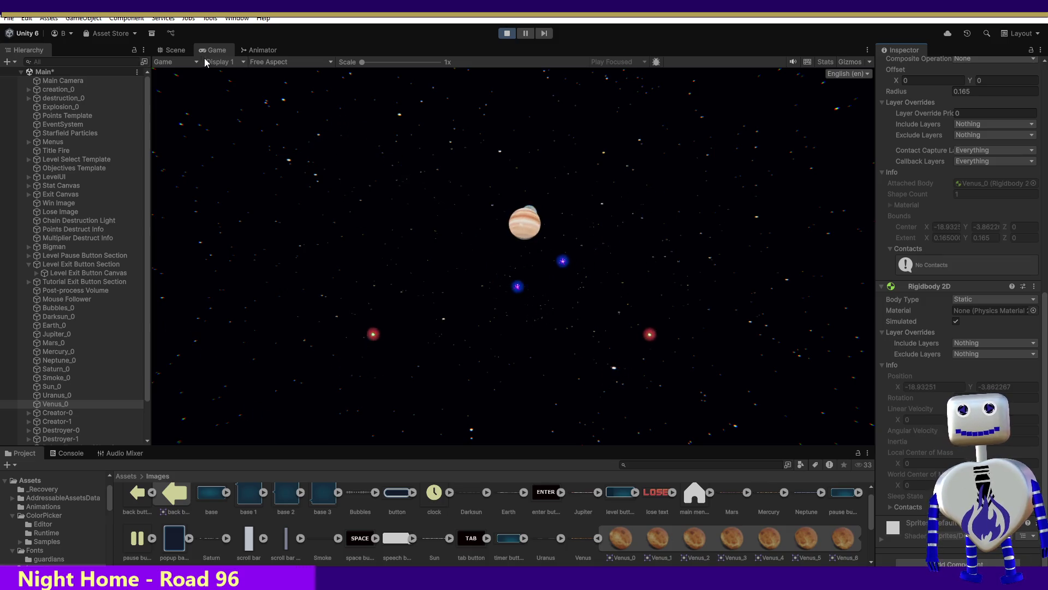
{"action": "left_click", "coordinate": [506, 34]}
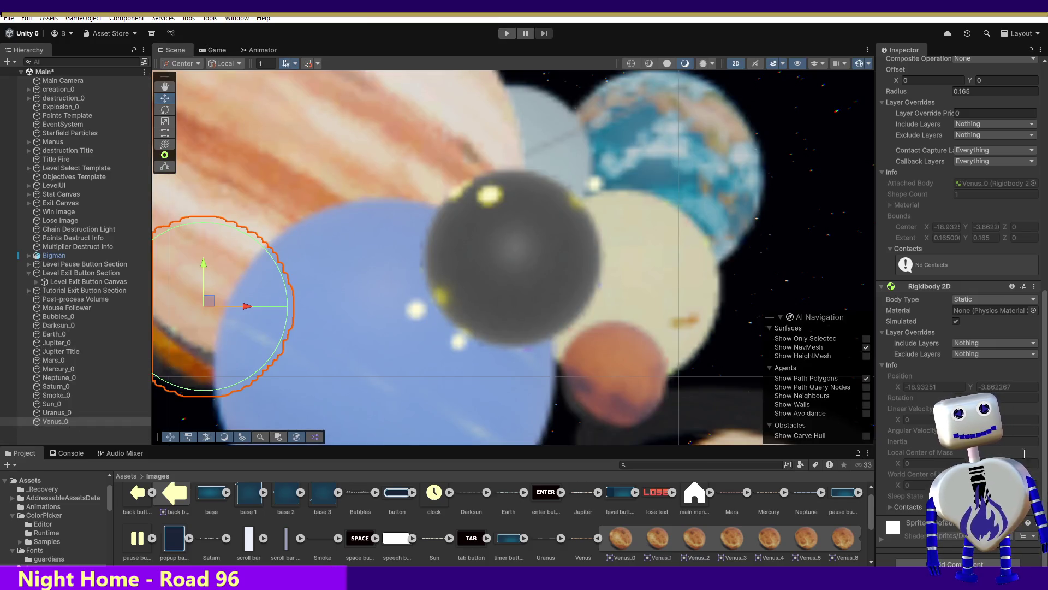
Switch Venus_0's body type to Kinematic, leaving its physics Material as None.
{"action": "left_click", "coordinate": [969, 299]}
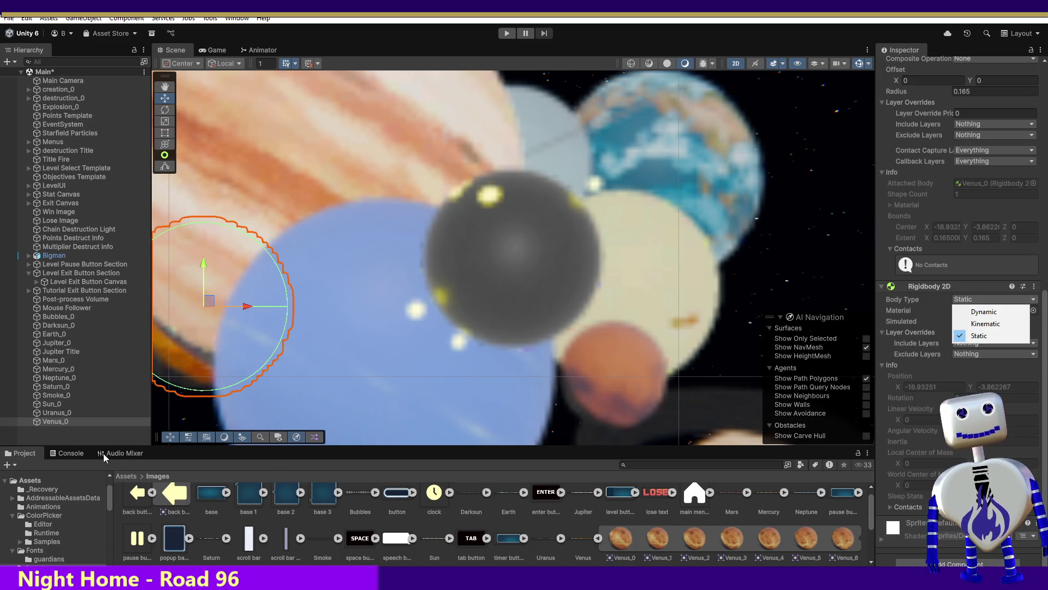
{"action": "left_click", "coordinate": [985, 323]}
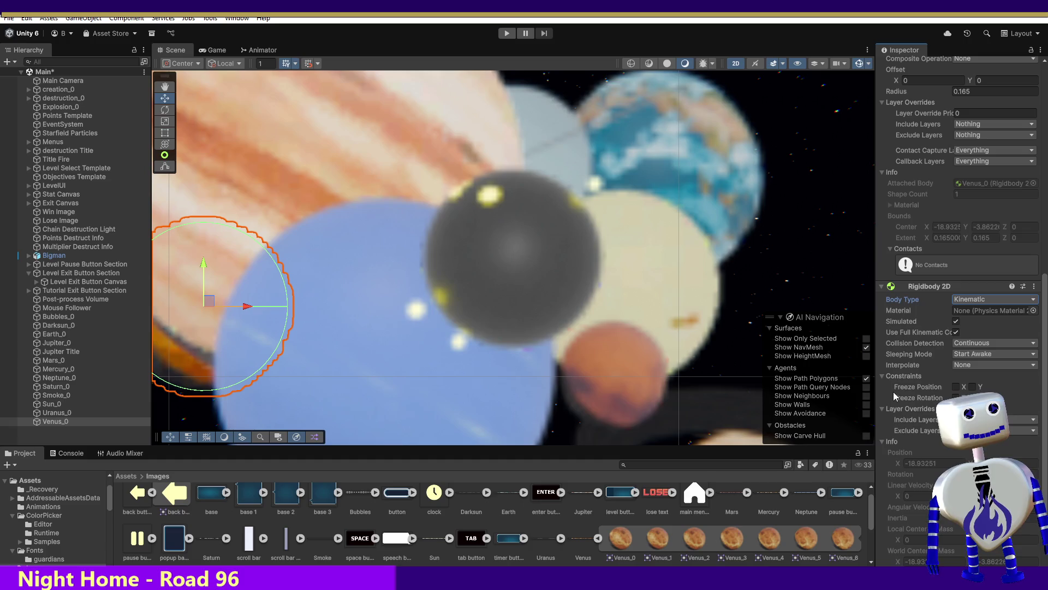
{"action": "left_click", "coordinate": [1034, 310]}
{"action": "left_click", "coordinate": [1038, 303]}
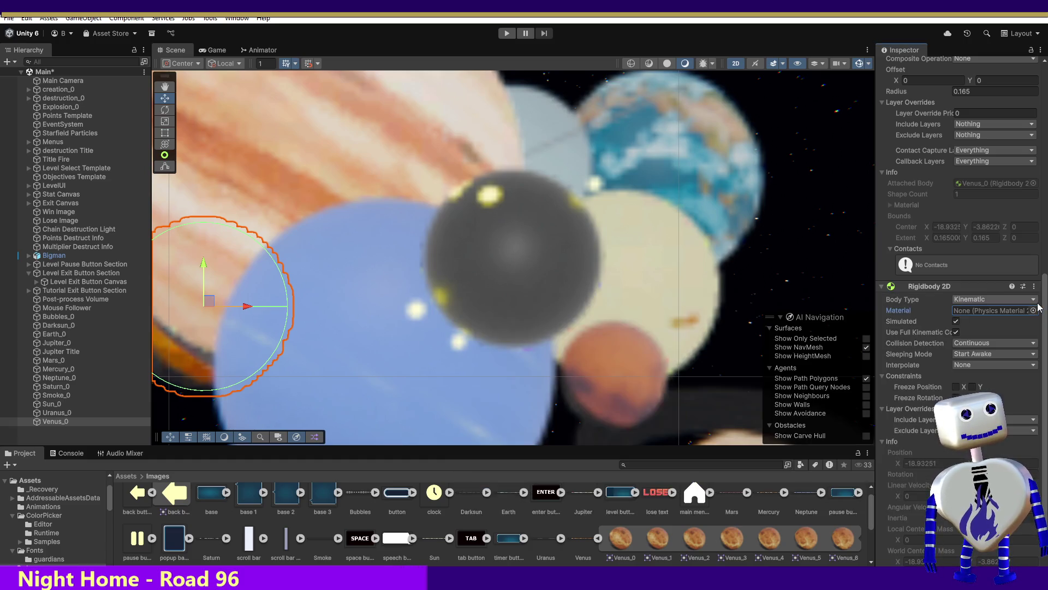
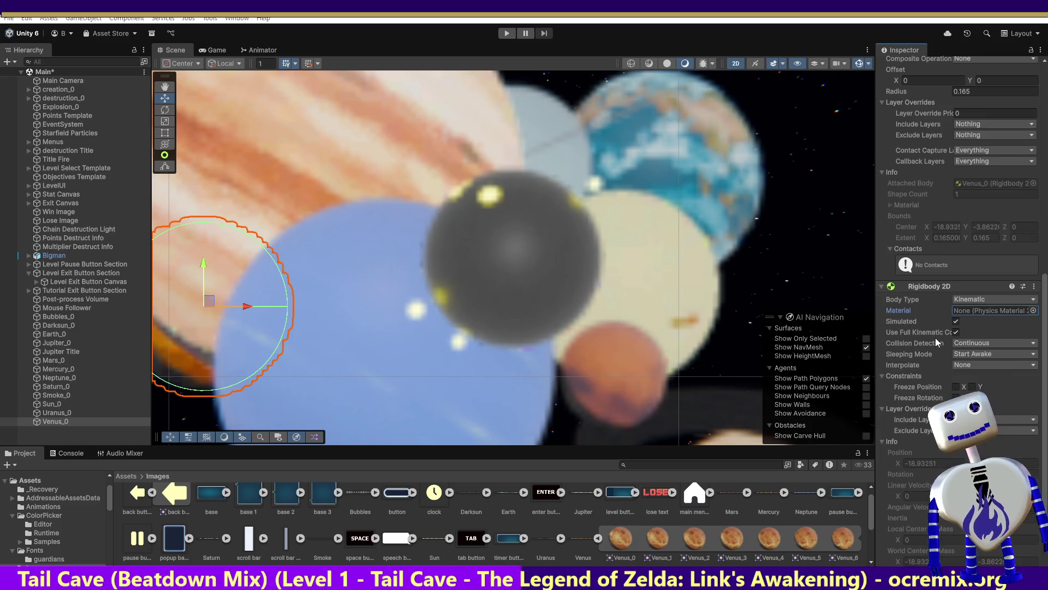
Keep Venus_0's Rigidbody 2D Body Type on Kinematic.
{"action": "left_click", "coordinate": [969, 301]}
{"action": "left_click", "coordinate": [970, 301]}
{"action": "left_click", "coordinate": [970, 301]}
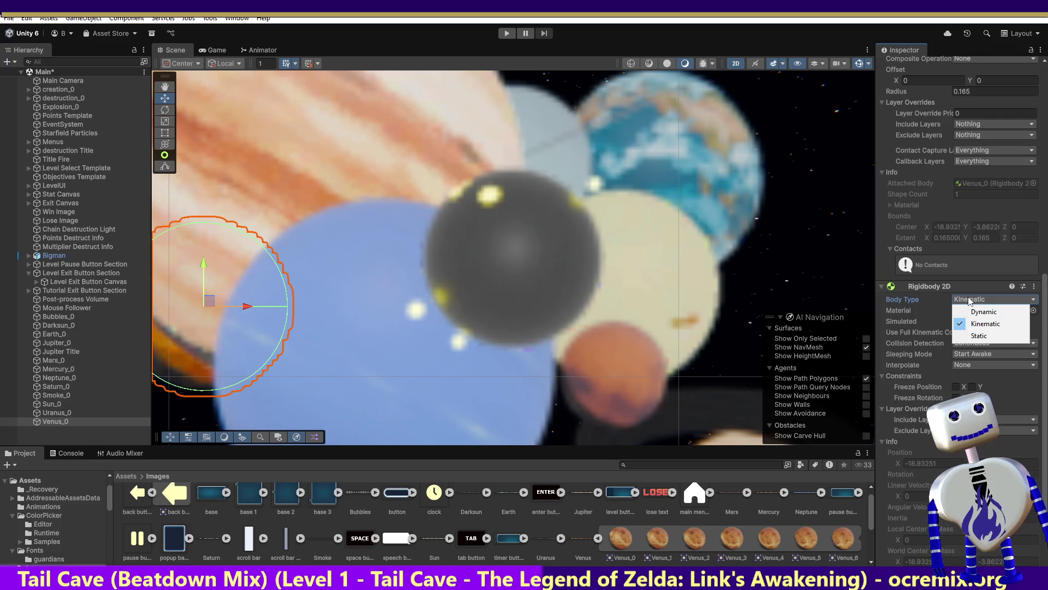
{"action": "left_click", "coordinate": [971, 324]}
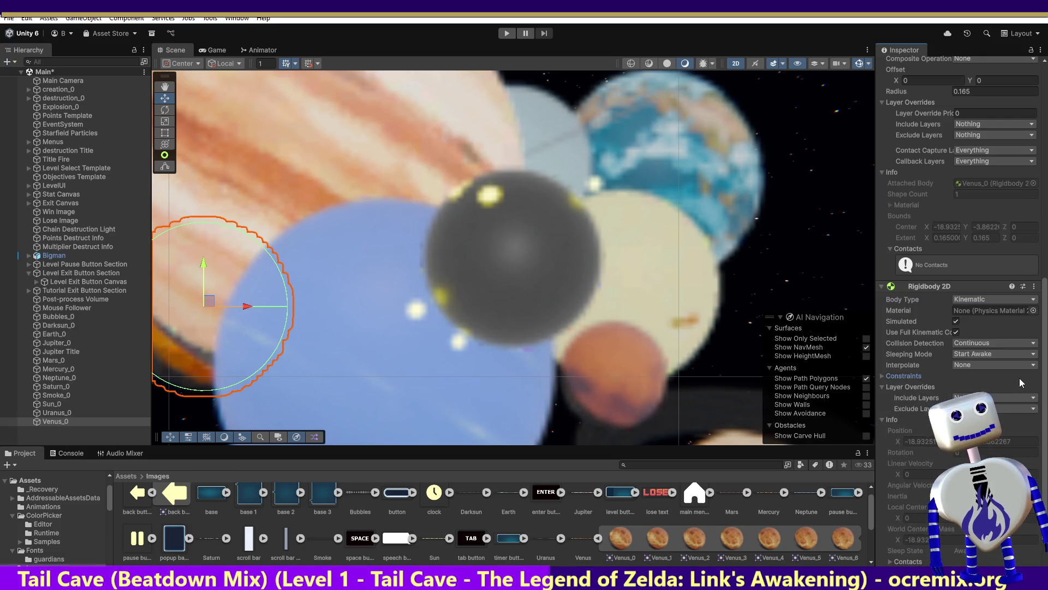
Turn Venus_0's Simulated option off and back on, then select Uranus_0.
{"action": "left_click", "coordinate": [956, 321]}
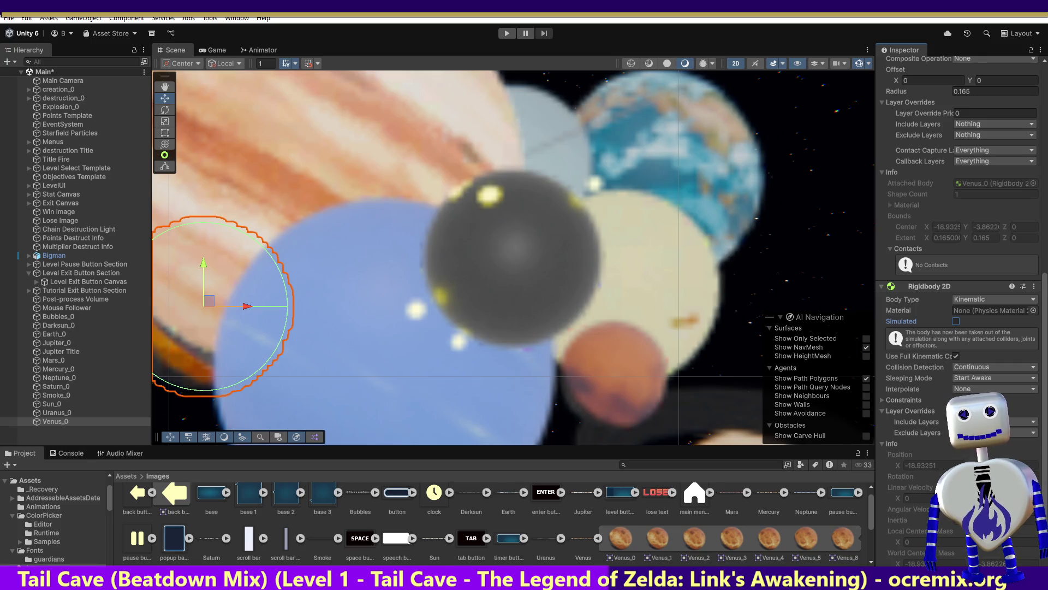
{"action": "left_click", "coordinate": [956, 321]}
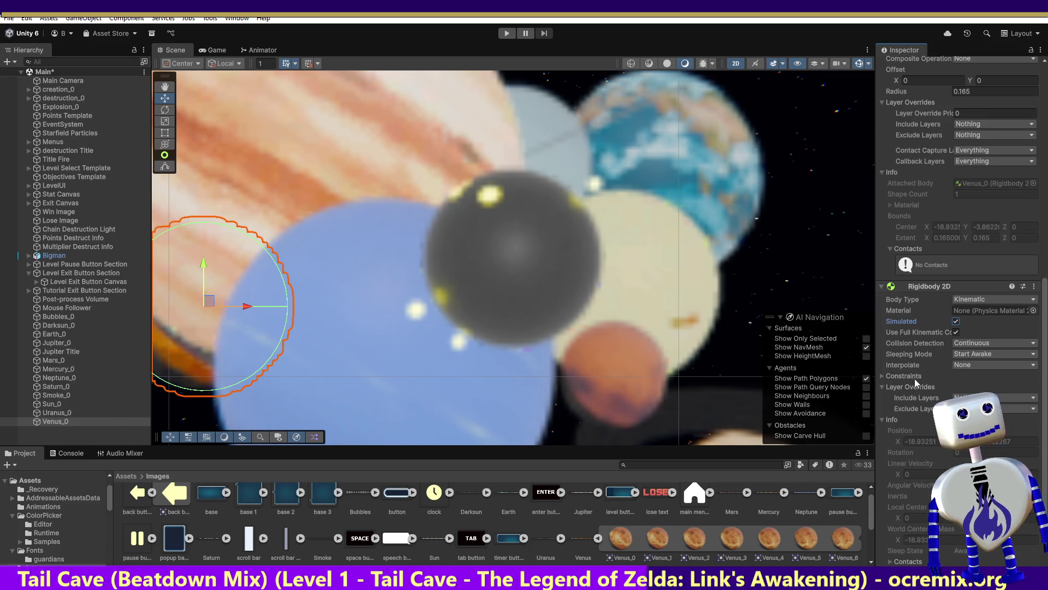
{"action": "scroll", "coordinate": [1028, 261], "scroll_direction": "up", "scroll_amount": 6}
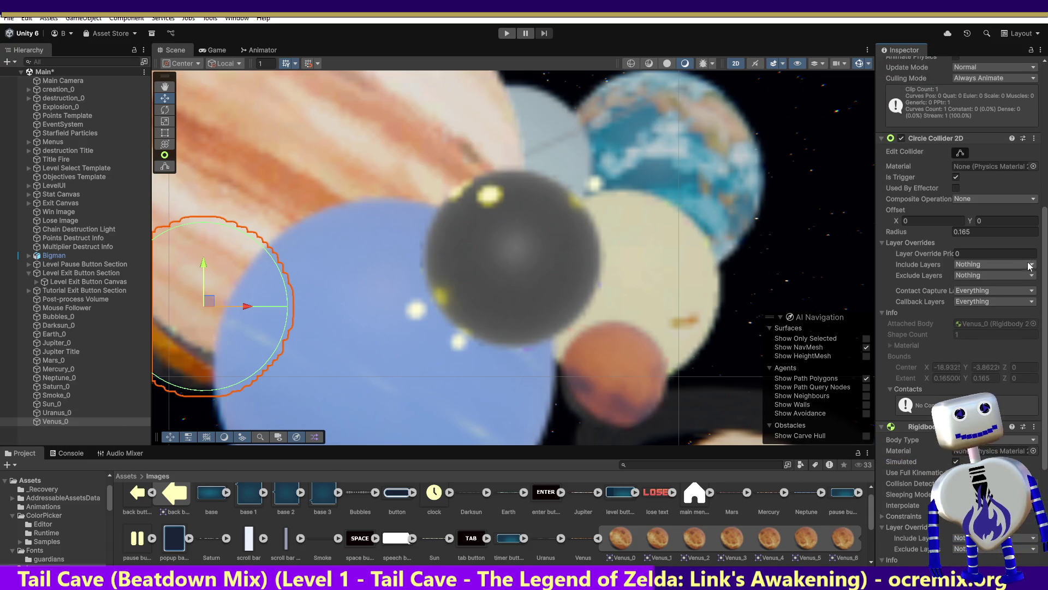
{"action": "scroll", "coordinate": [1027, 253], "scroll_direction": "up", "scroll_amount": 2}
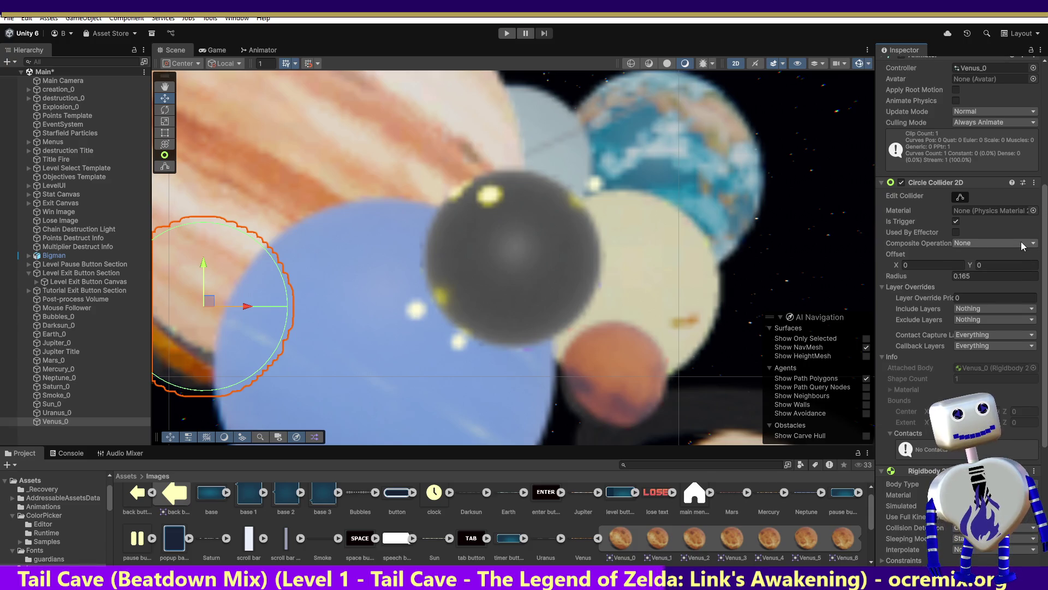
{"action": "scroll", "coordinate": [1020, 239], "scroll_direction": "up", "scroll_amount": 2}
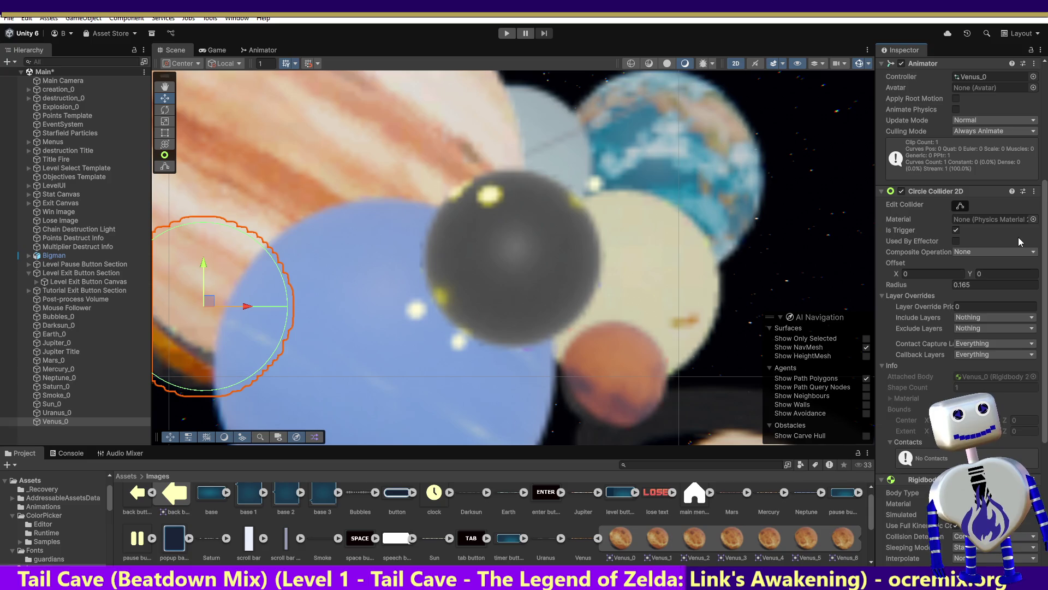
{"action": "scroll", "coordinate": [1018, 238], "scroll_direction": "down", "scroll_amount": 2}
{"action": "scroll", "coordinate": [1010, 259], "scroll_direction": "down", "scroll_amount": 2}
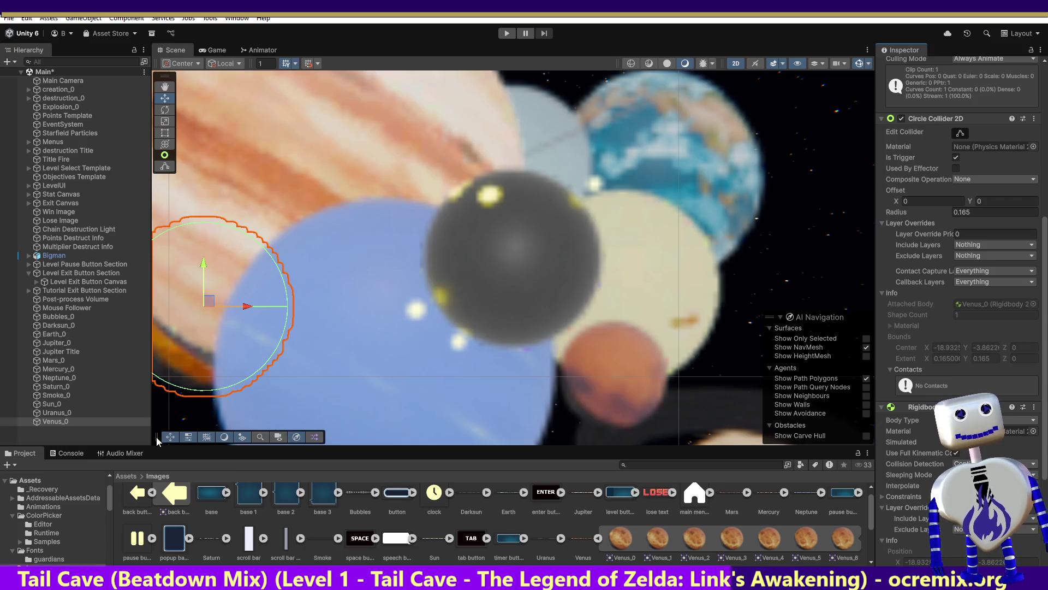
{"action": "left_click", "coordinate": [49, 413]}
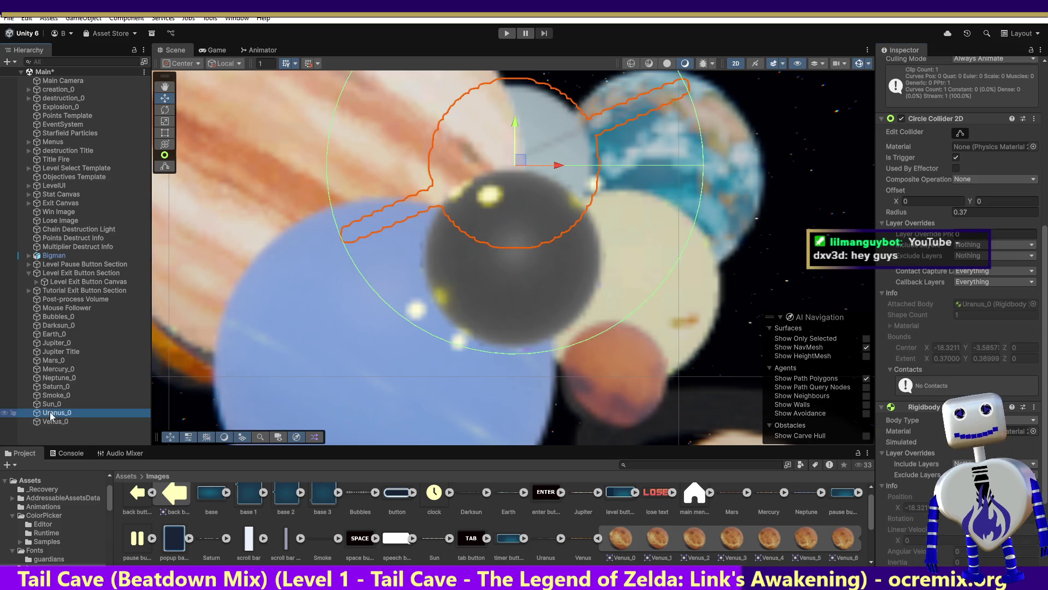
Set the Rigidbody 2D Body Type to Kinematic on Uranus_0 and then Sun_0.
{"action": "left_click", "coordinate": [982, 444]}
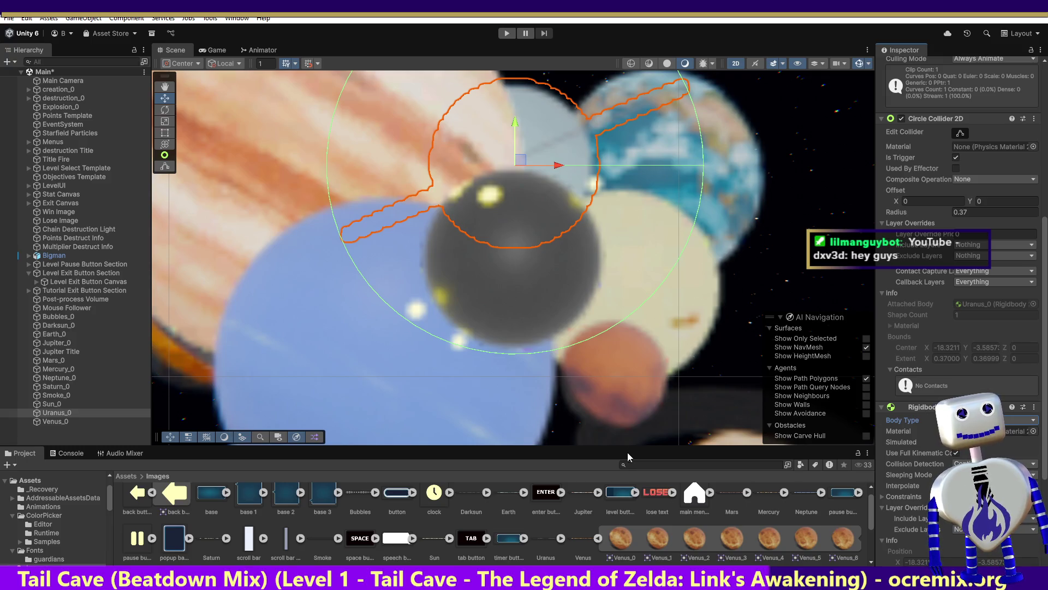
{"action": "left_click", "coordinate": [885, 497]}
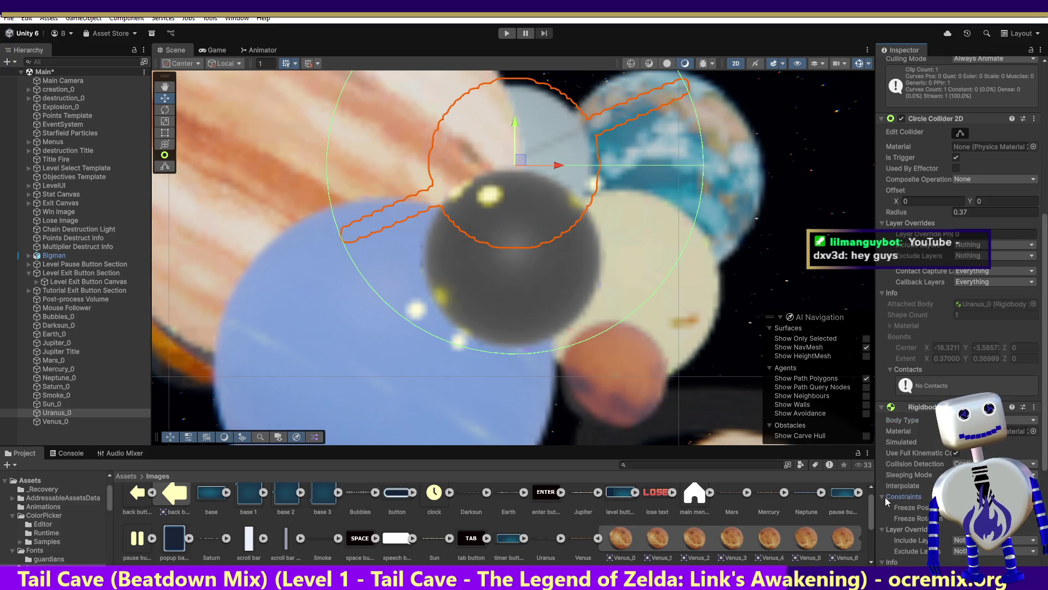
{"action": "left_click", "coordinate": [885, 496]}
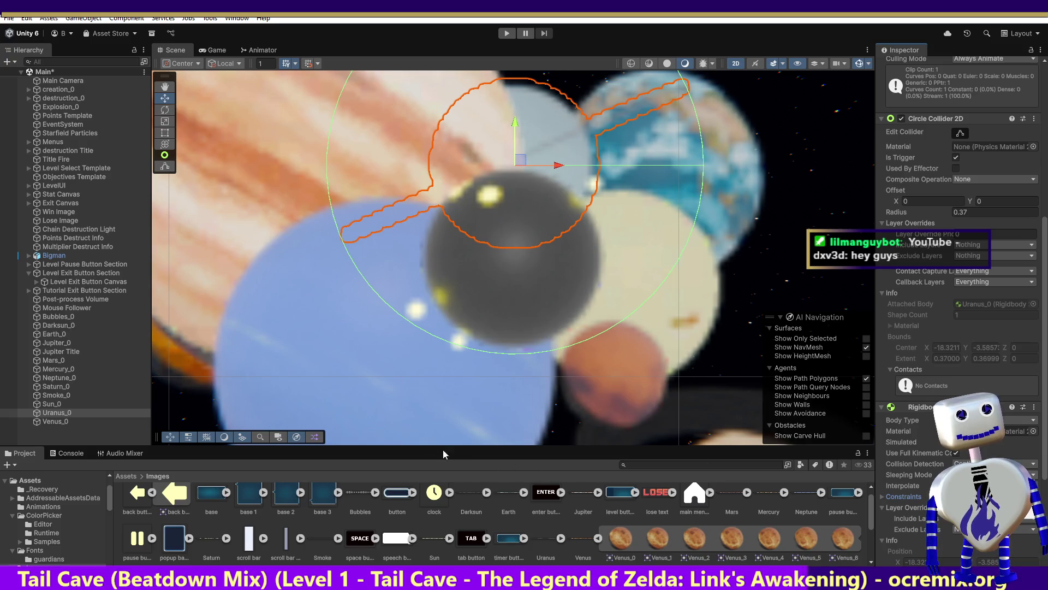
{"action": "left_click", "coordinate": [54, 404]}
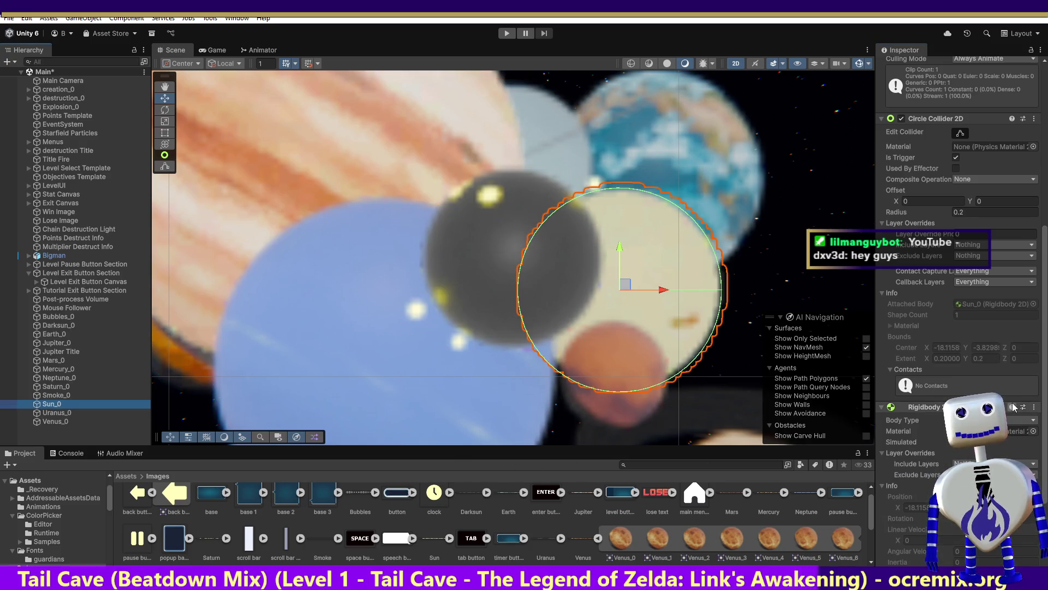
{"action": "left_click", "coordinate": [982, 445]}
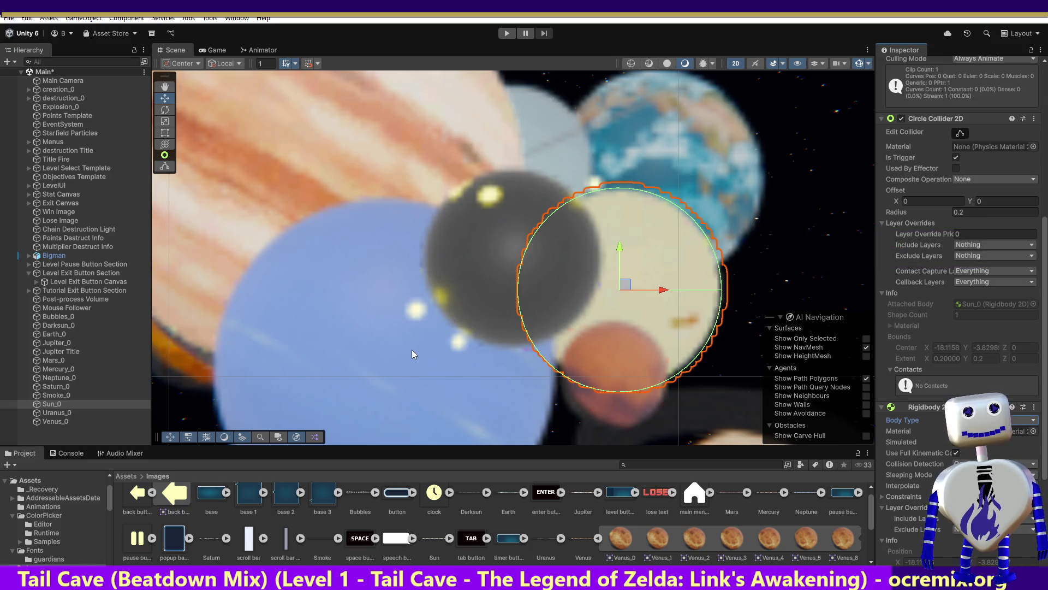
Change Saturn_0's Rigidbody 2D Body Type from Static to Kinematic.
{"action": "left_click", "coordinate": [55, 386]}
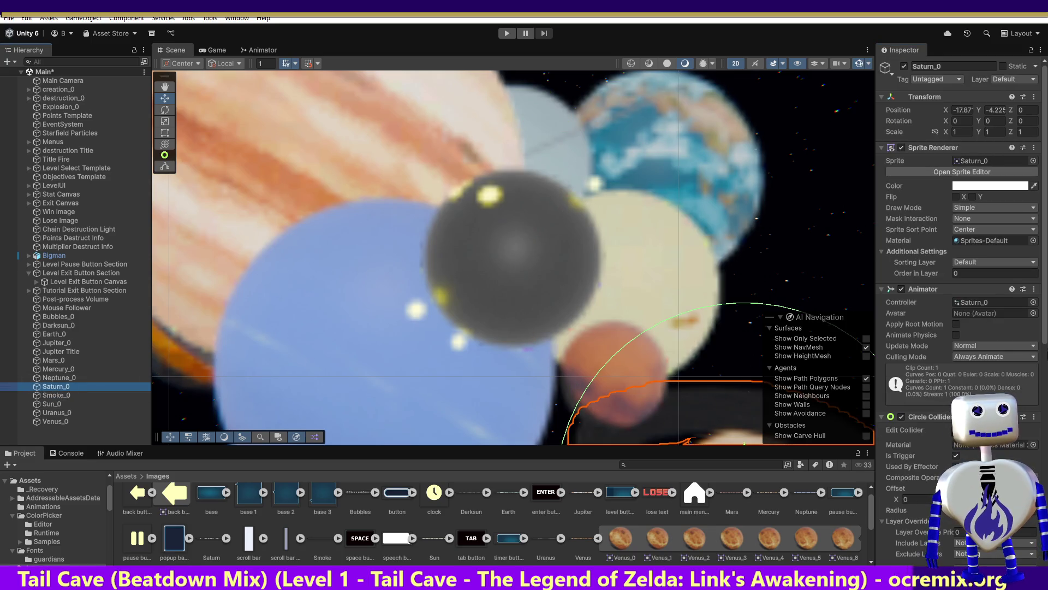
{"action": "left_click_drag", "start_coordinate": [1047, 334], "coordinate": [1039, 389]}
{"action": "scroll", "coordinate": [1039, 388], "scroll_direction": "down", "scroll_amount": 10}
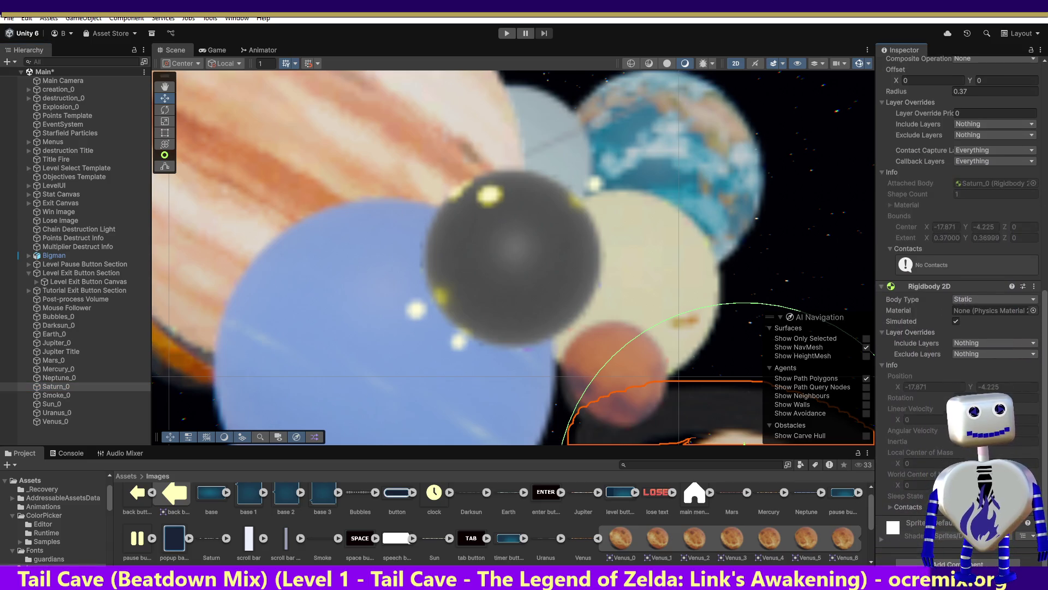
{"action": "left_click", "coordinate": [970, 300]}
{"action": "left_click", "coordinate": [972, 320]}
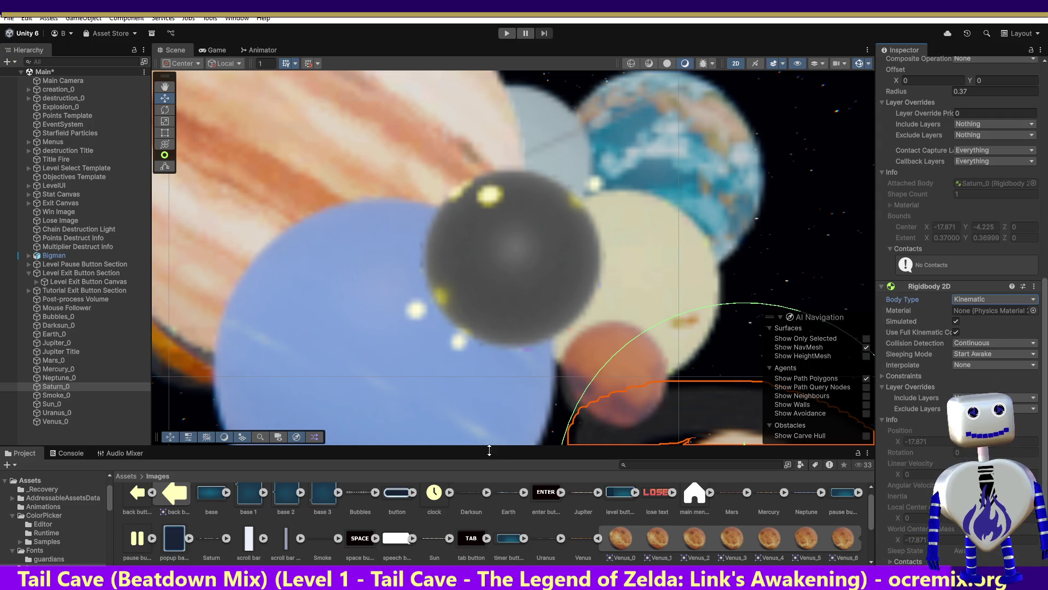
Change Neptune_0's Rigidbody 2D Body Type from Static to Kinematic.
{"action": "left_click", "coordinate": [43, 378]}
{"action": "left_click", "coordinate": [974, 304]}
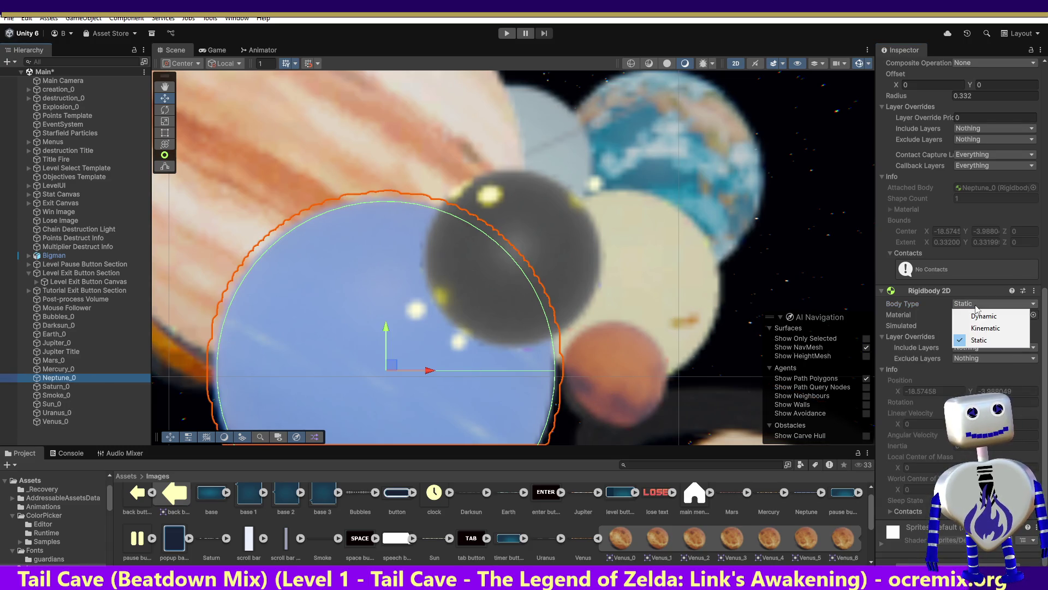
{"action": "left_click", "coordinate": [972, 326]}
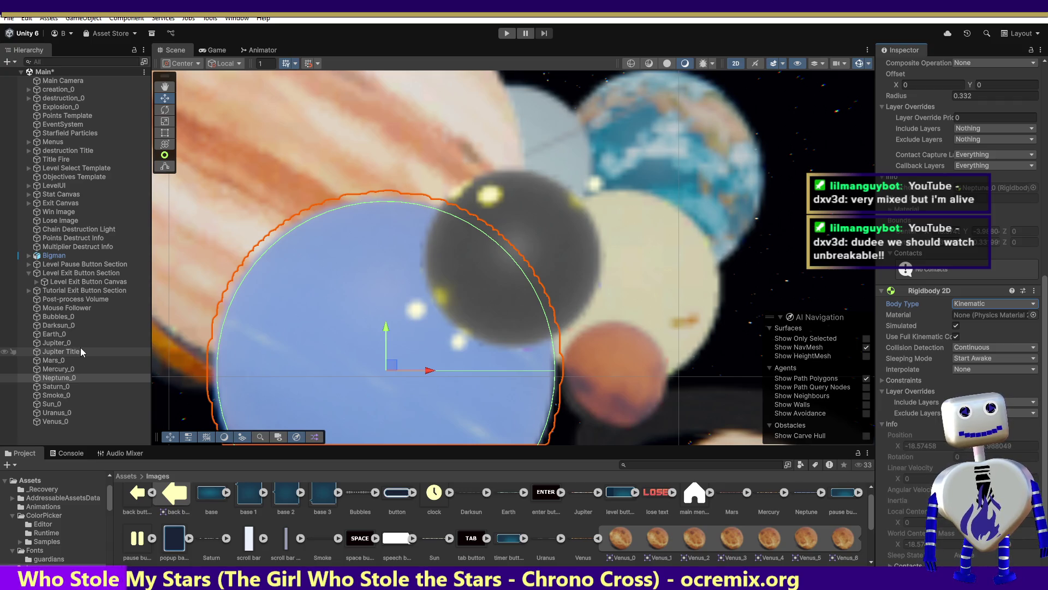
Switch Mercury_0, Mars_0 and Jupiter_0 Rigidbody 2D bodies from Static to Kinematic.
{"action": "left_click", "coordinate": [62, 370]}
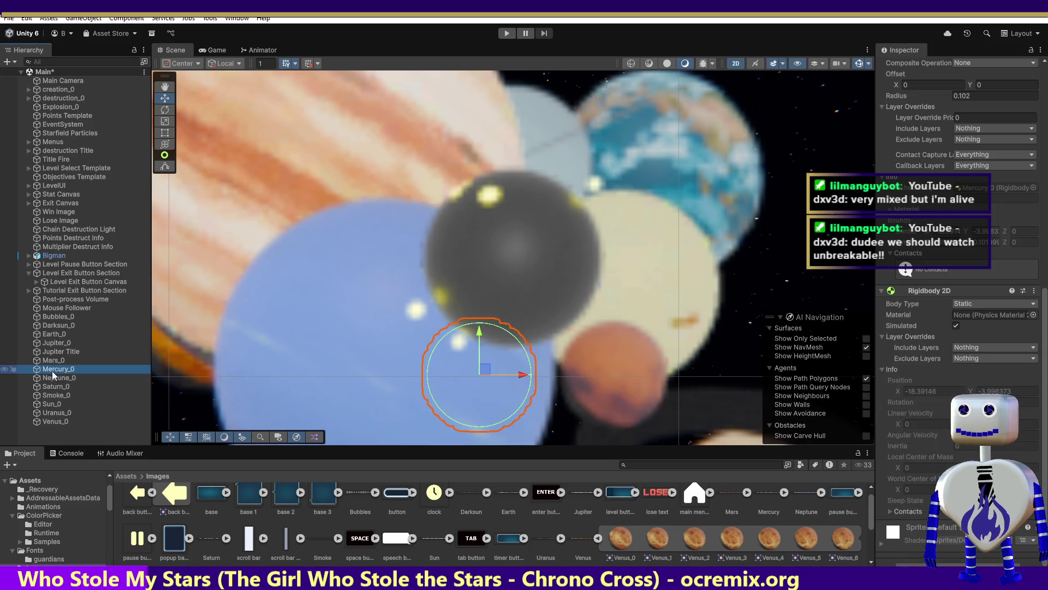
{"action": "left_click", "coordinate": [999, 304]}
{"action": "left_click", "coordinate": [988, 326]}
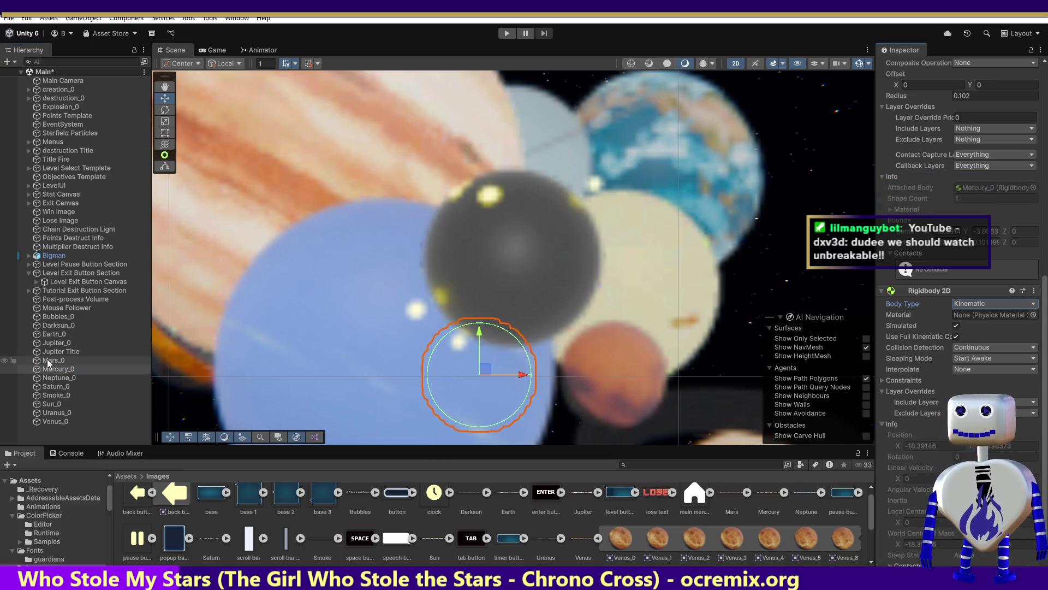
{"action": "left_click", "coordinate": [53, 360]}
{"action": "left_click", "coordinate": [991, 302]}
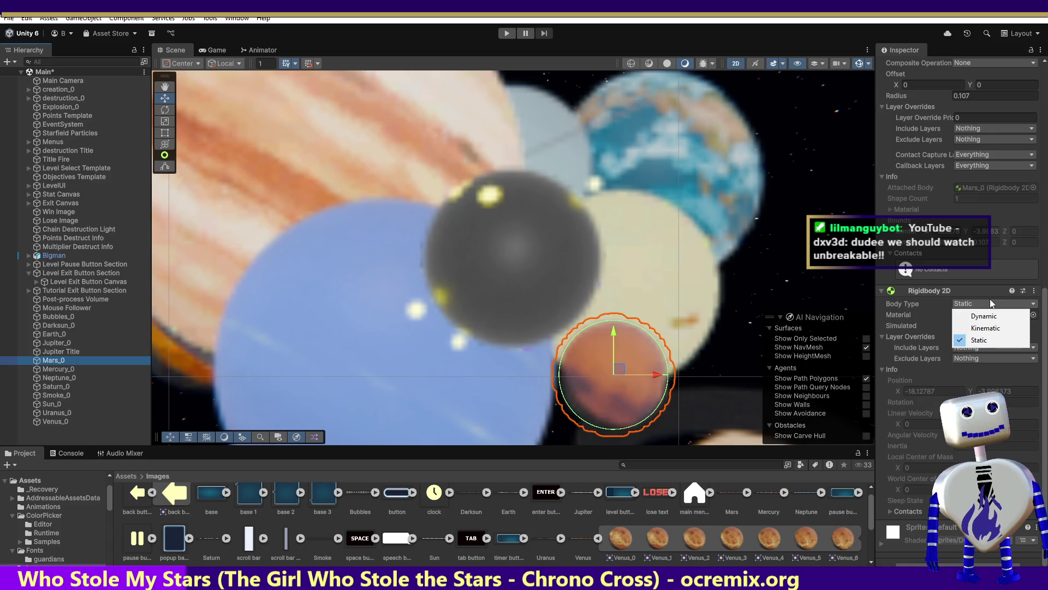
{"action": "left_click", "coordinate": [985, 328]}
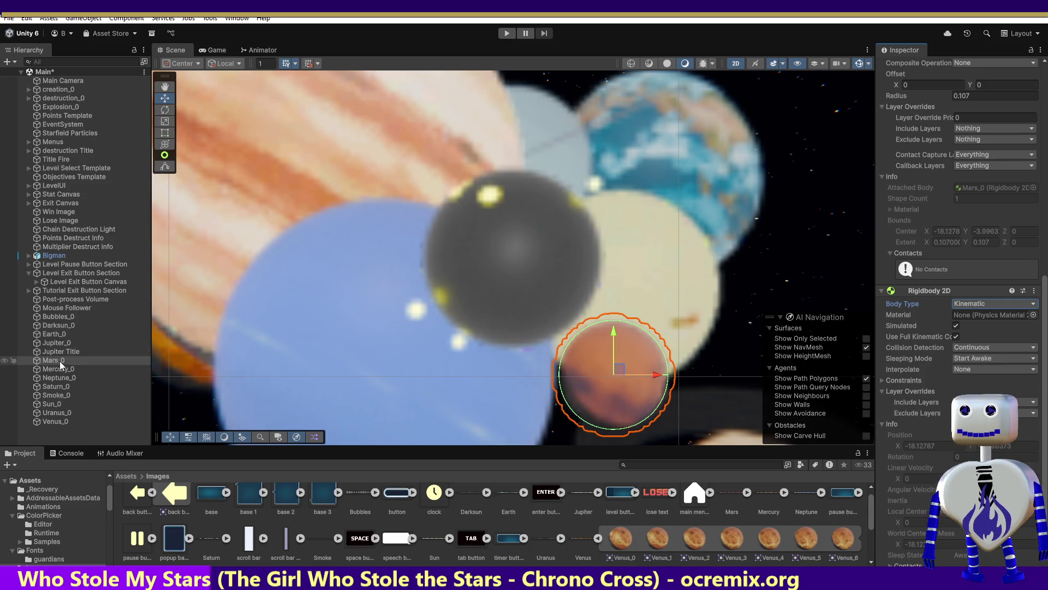
{"action": "left_click", "coordinate": [61, 343]}
{"action": "left_click", "coordinate": [984, 303]}
{"action": "left_click", "coordinate": [983, 326]}
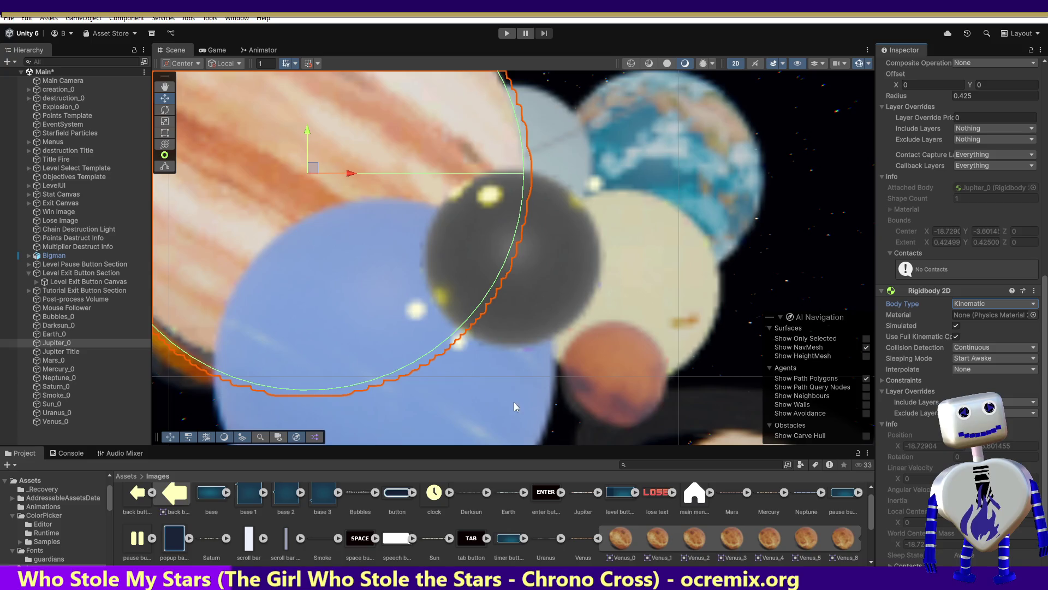
Make Earth_0 and Darksun_0 Kinematic as well, then start a play-test.
{"action": "left_click", "coordinate": [54, 334]}
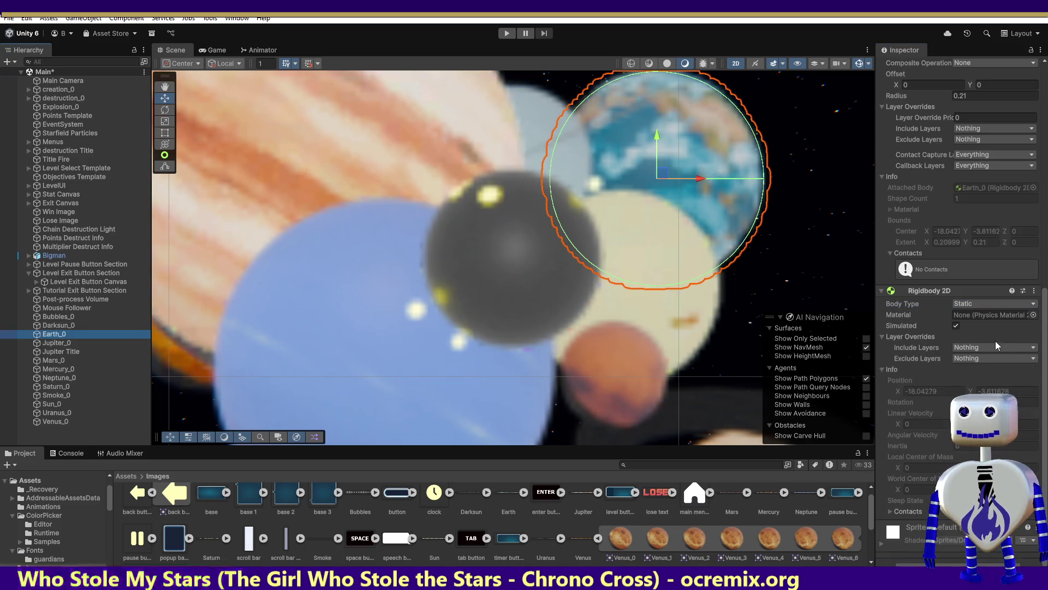
{"action": "left_click", "coordinate": [985, 302]}
{"action": "left_click", "coordinate": [982, 327]}
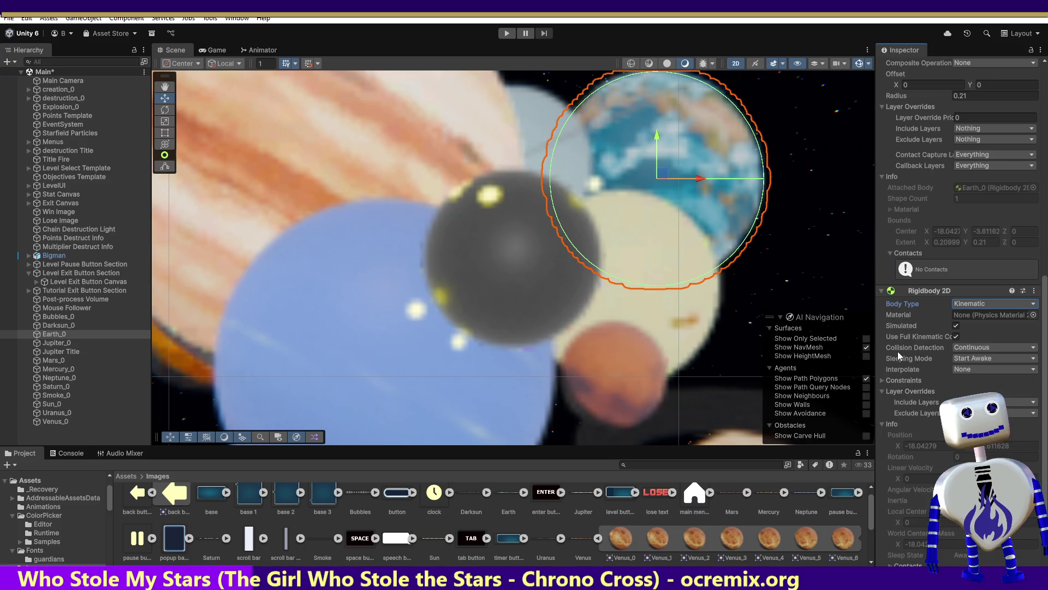
{"action": "left_click", "coordinate": [59, 325]}
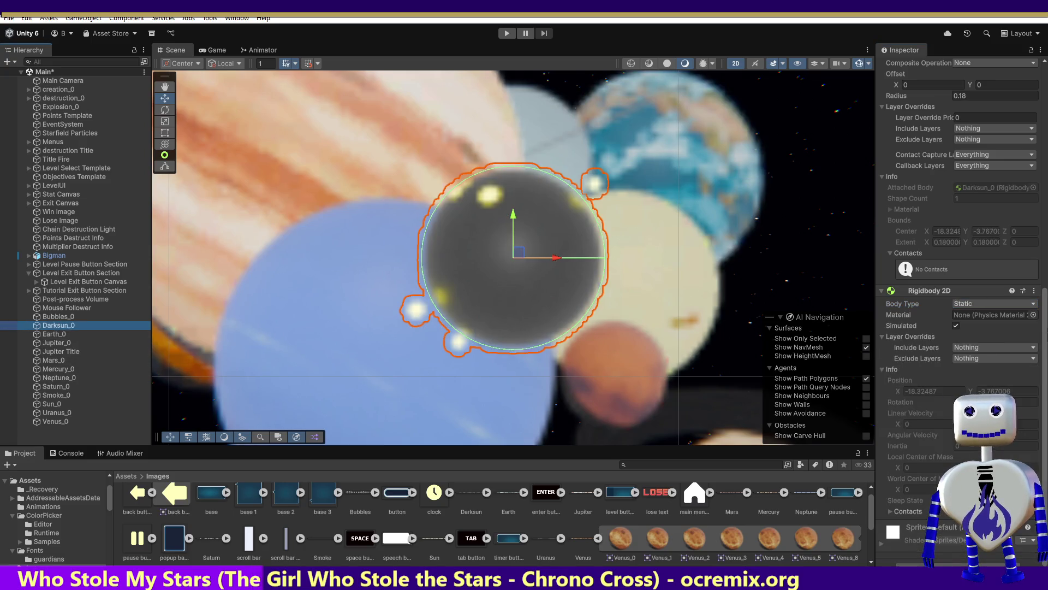
{"action": "left_click", "coordinate": [994, 302]}
{"action": "left_click", "coordinate": [982, 327]}
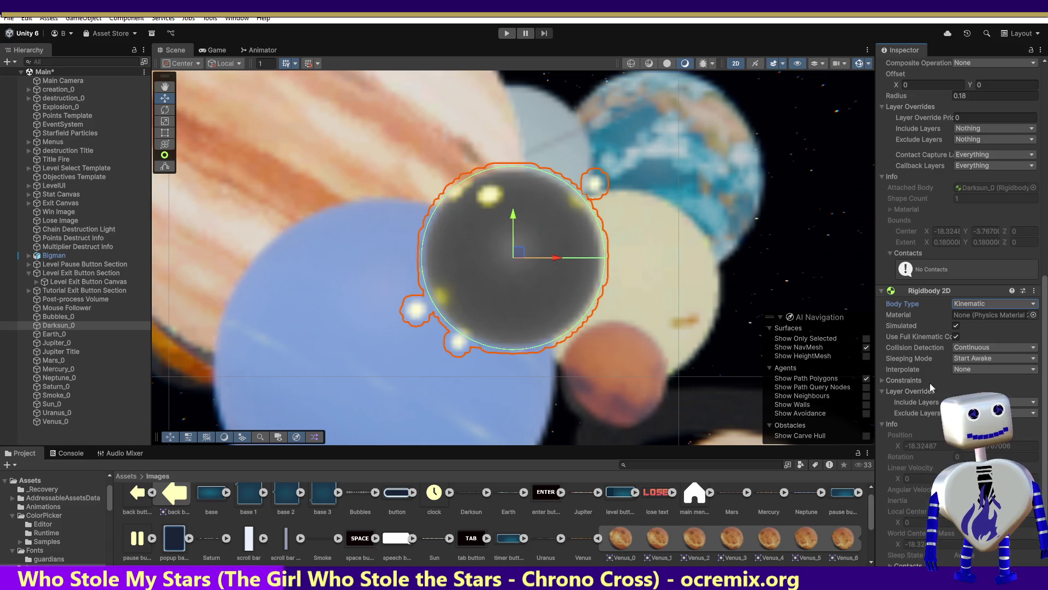
{"action": "left_click", "coordinate": [959, 370]}
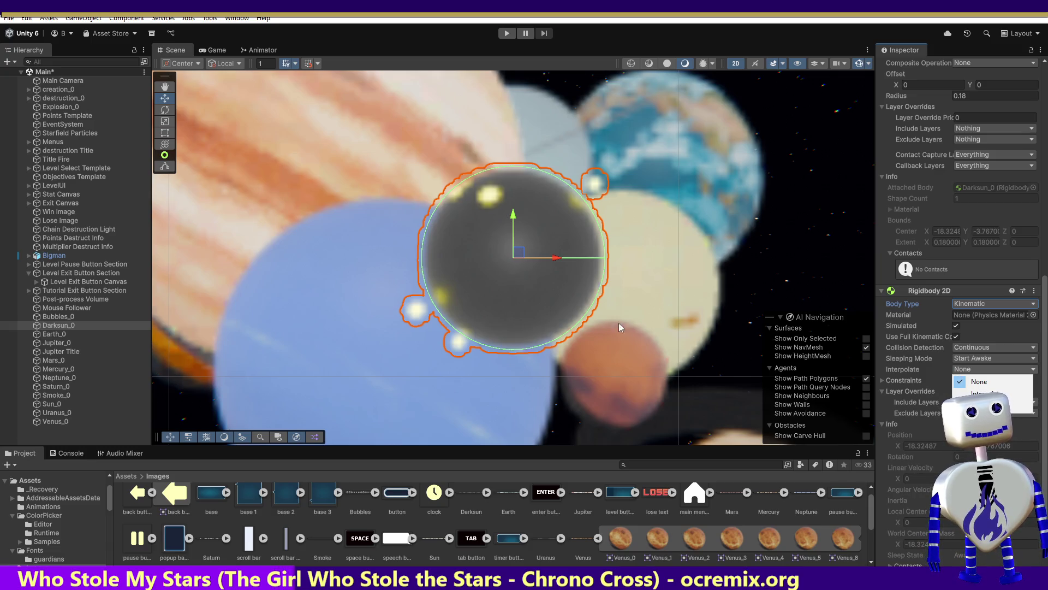
{"action": "left_click", "coordinate": [506, 33]}
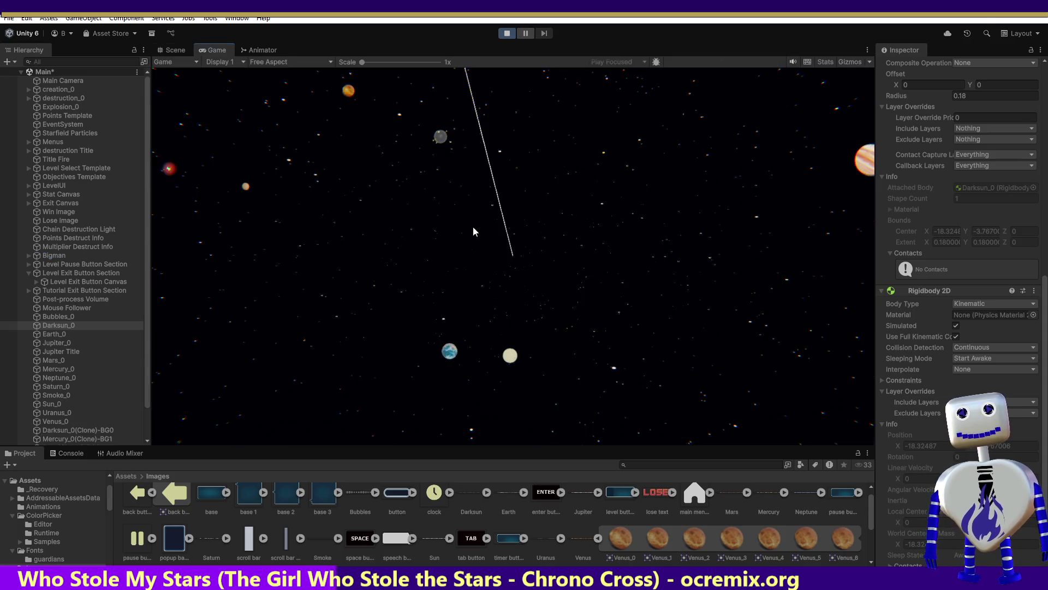
Launch the Skill Challenge level from the game menu, watch it run, then stop play mode.
{"action": "left_click", "coordinate": [494, 224]}
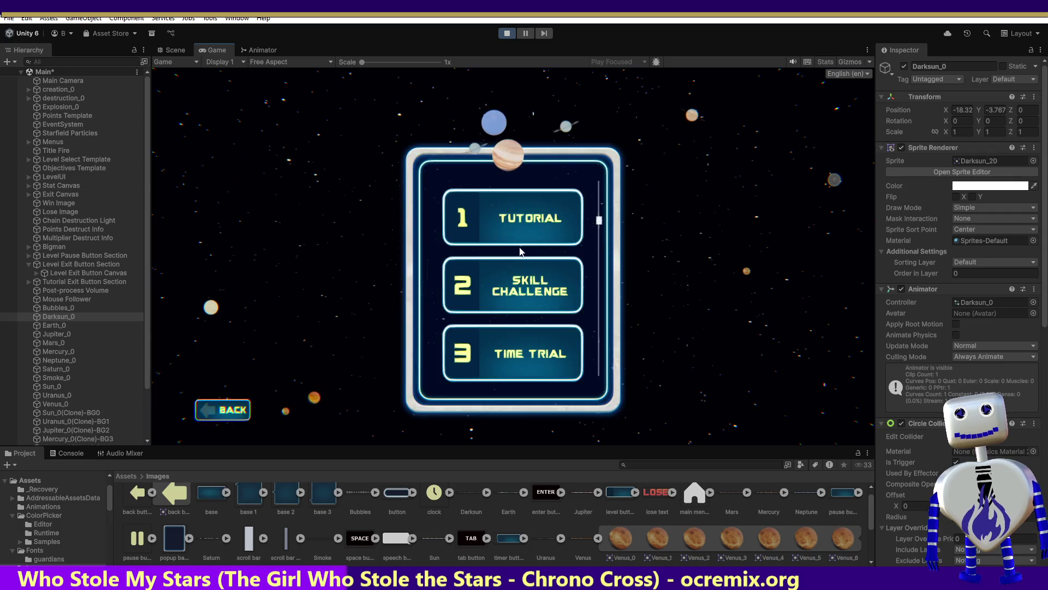
{"action": "left_click", "coordinate": [495, 224]}
{"action": "left_click", "coordinate": [744, 344]}
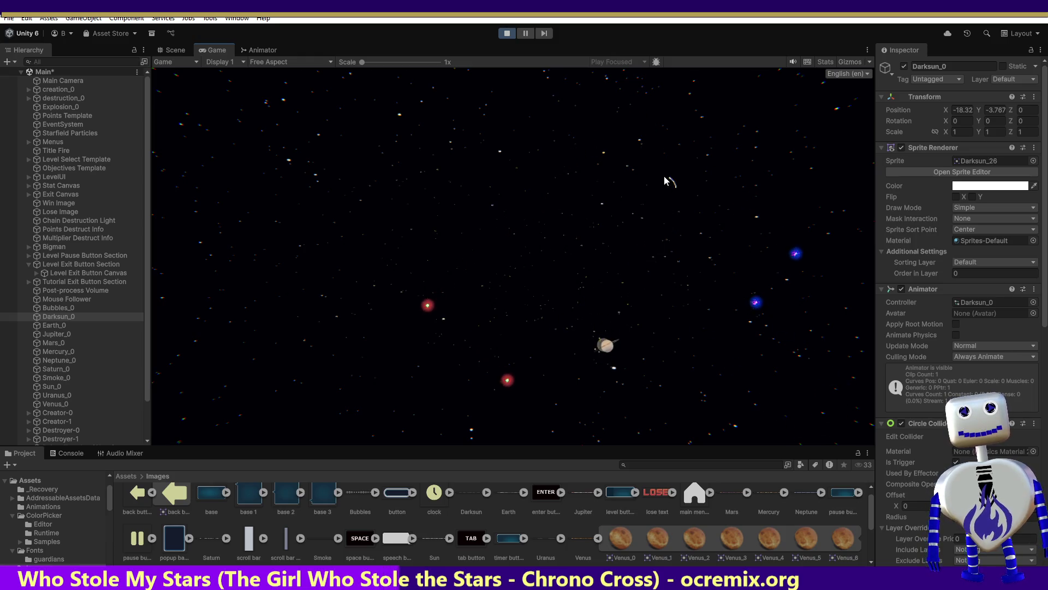
{"action": "left_click", "coordinate": [507, 34]}
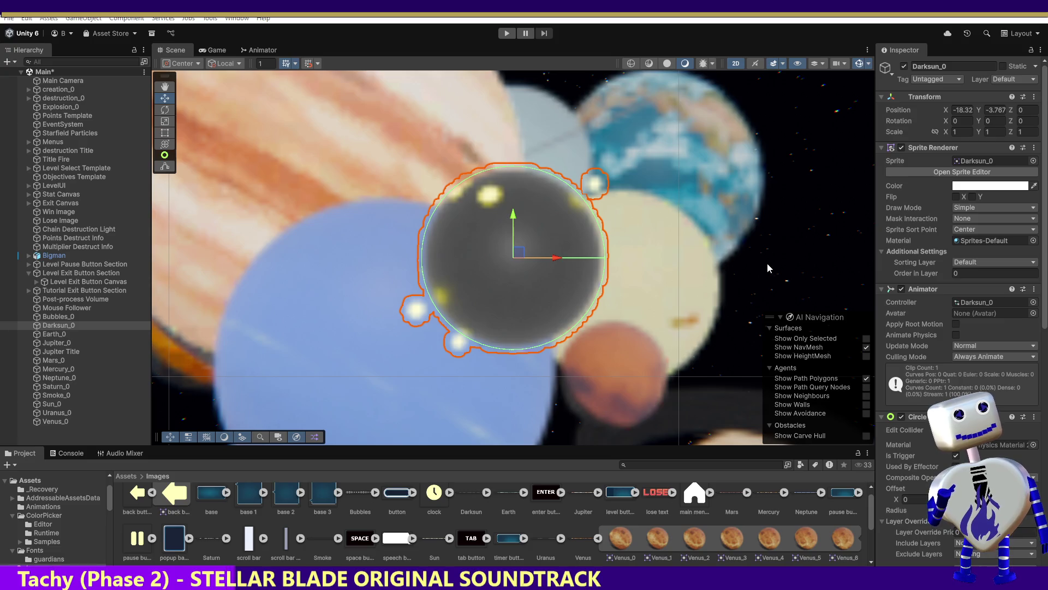
Tick Used By Effector on Darksun_0's Circle Collider 2D and start another play-test.
{"action": "left_click_drag", "start_coordinate": [1045, 308], "coordinate": [1047, 490]}
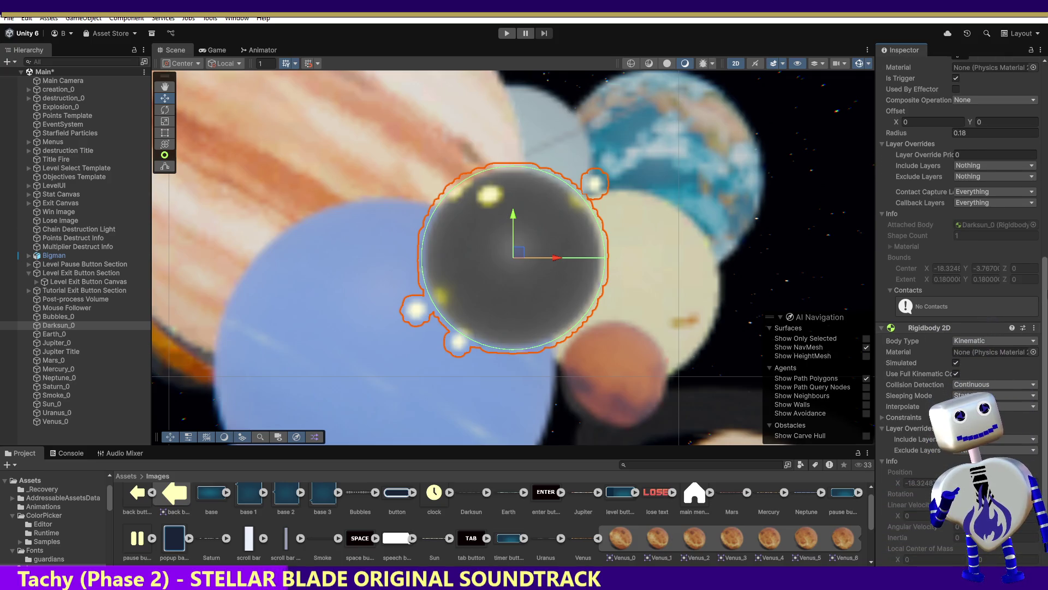
{"action": "scroll", "coordinate": [966, 273], "scroll_direction": "up", "scroll_amount": 5}
{"action": "left_click", "coordinate": [956, 269]}
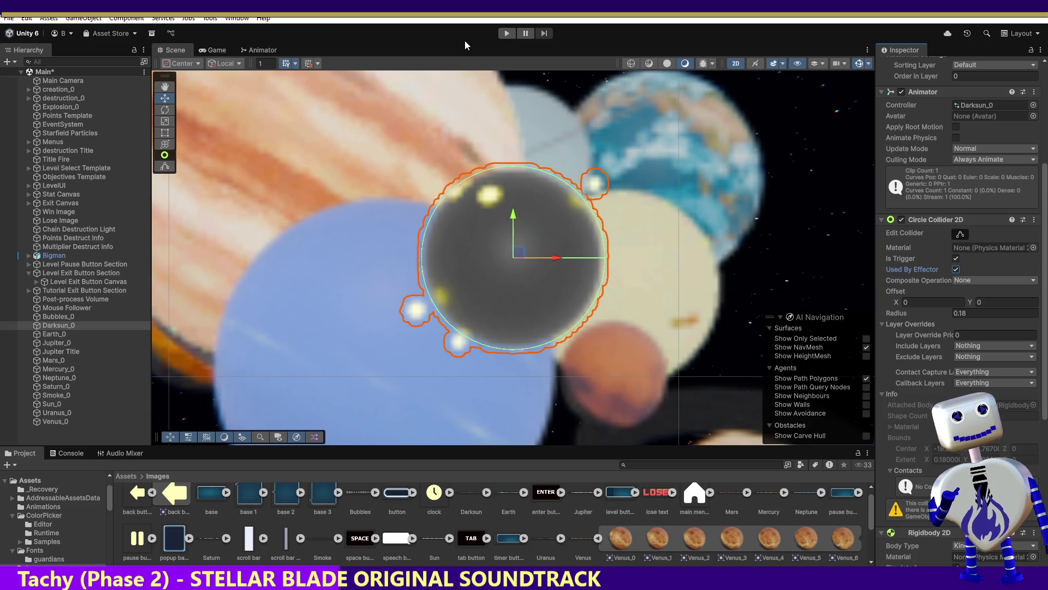
{"action": "left_click", "coordinate": [501, 33]}
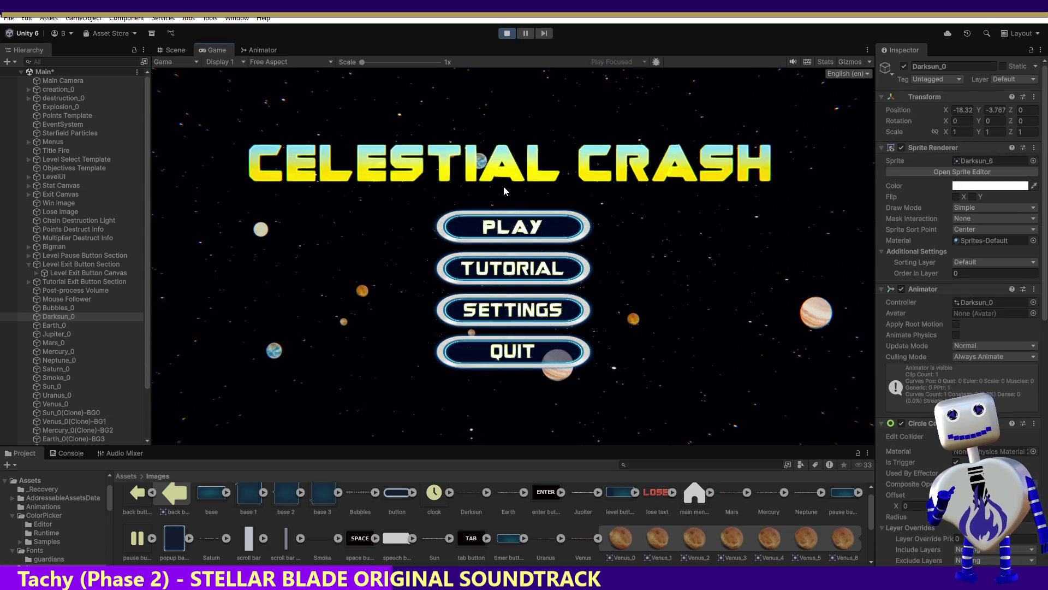
Start the Skill Challenge level, then stop play mode with Ctrl+P.
{"action": "left_click", "coordinate": [509, 233]}
{"action": "left_click", "coordinate": [501, 295]}
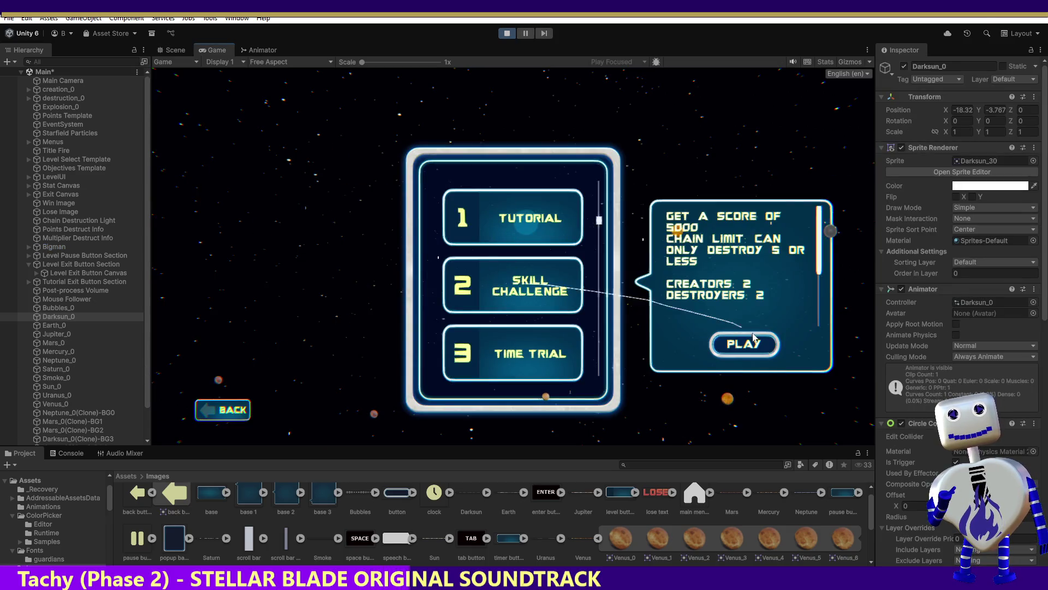
{"action": "left_click", "coordinate": [749, 346]}
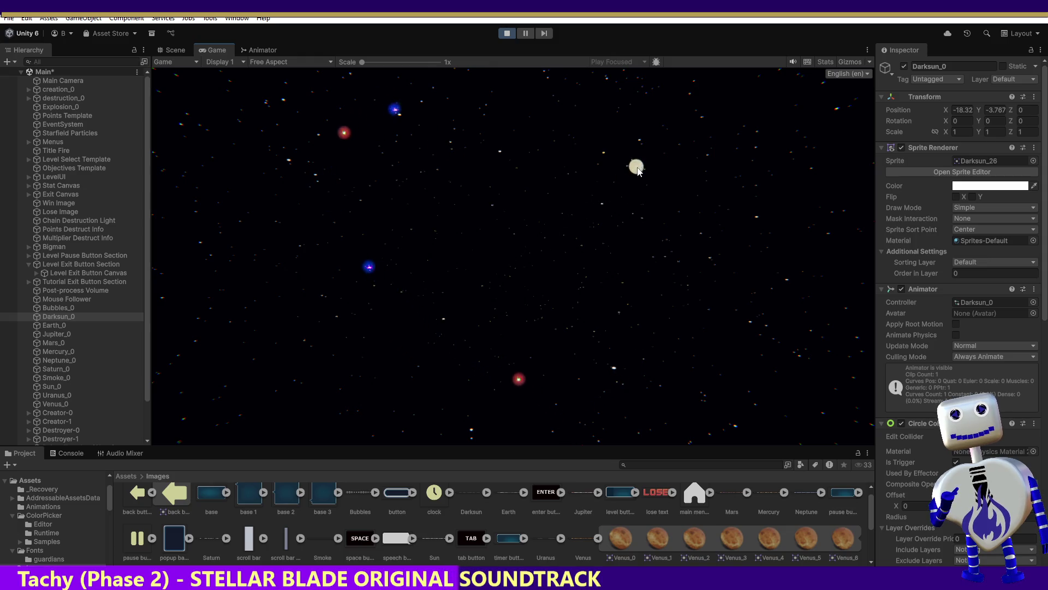
{"action": "key", "text": "ctrl+p"}
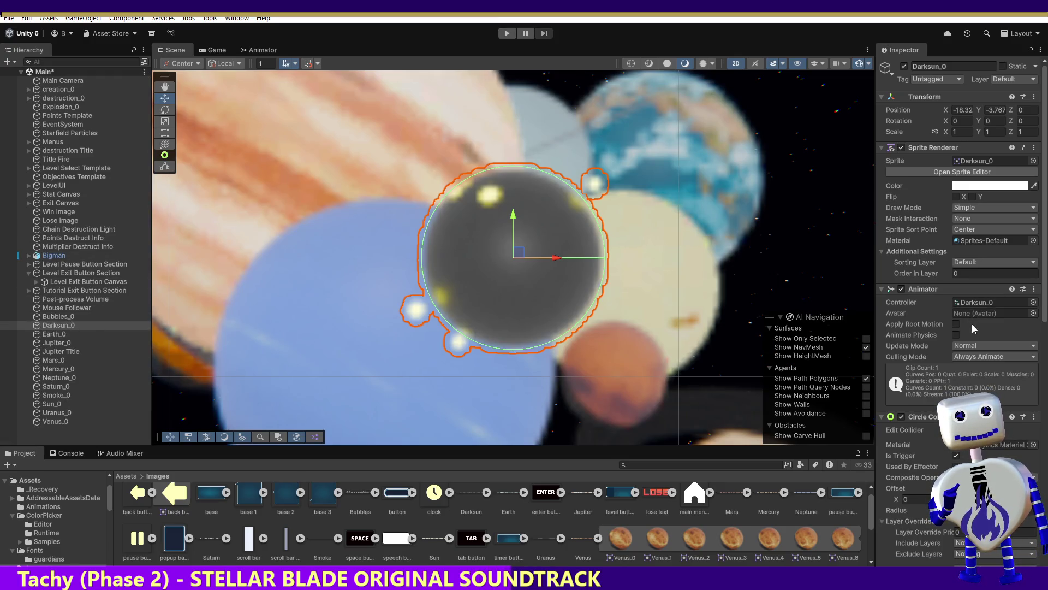
{"action": "scroll", "coordinate": [1041, 348], "scroll_direction": "down", "scroll_amount": 3}
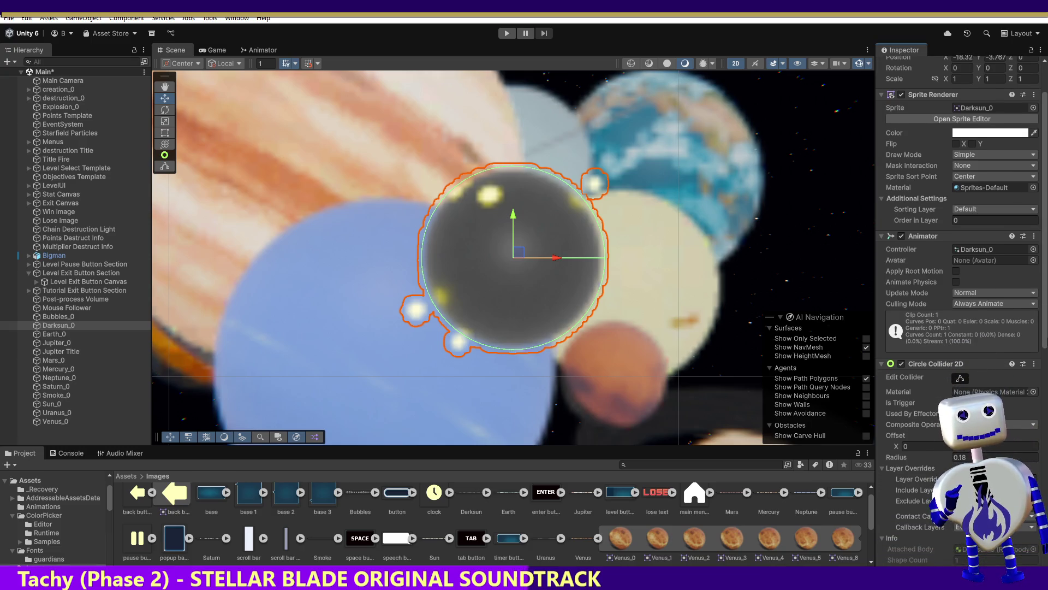
{"action": "scroll", "coordinate": [1043, 379], "scroll_direction": "down", "scroll_amount": 3}
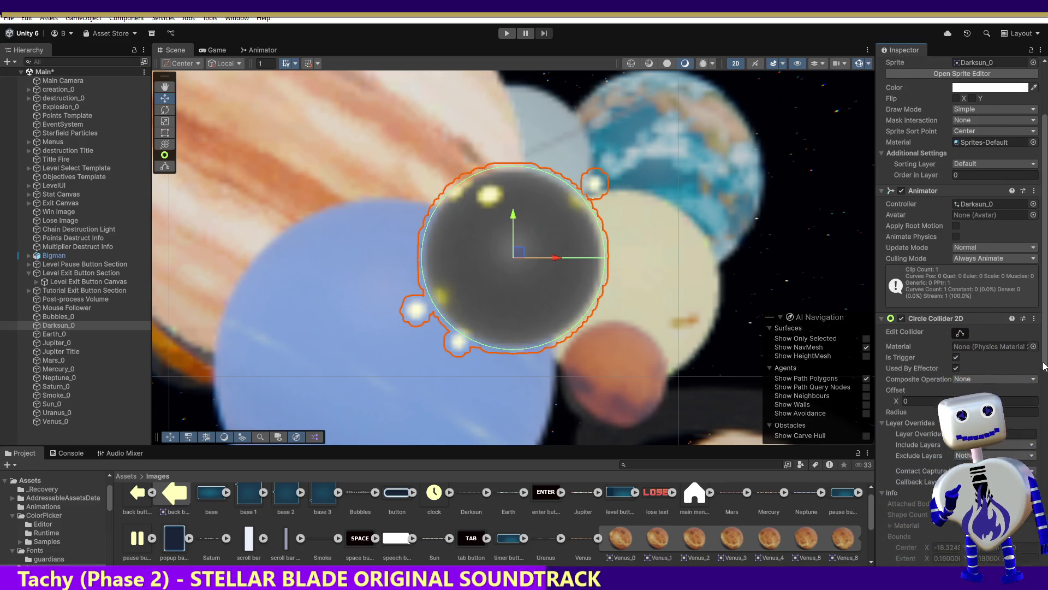
{"action": "scroll", "coordinate": [1043, 379], "scroll_direction": "down", "scroll_amount": 3}
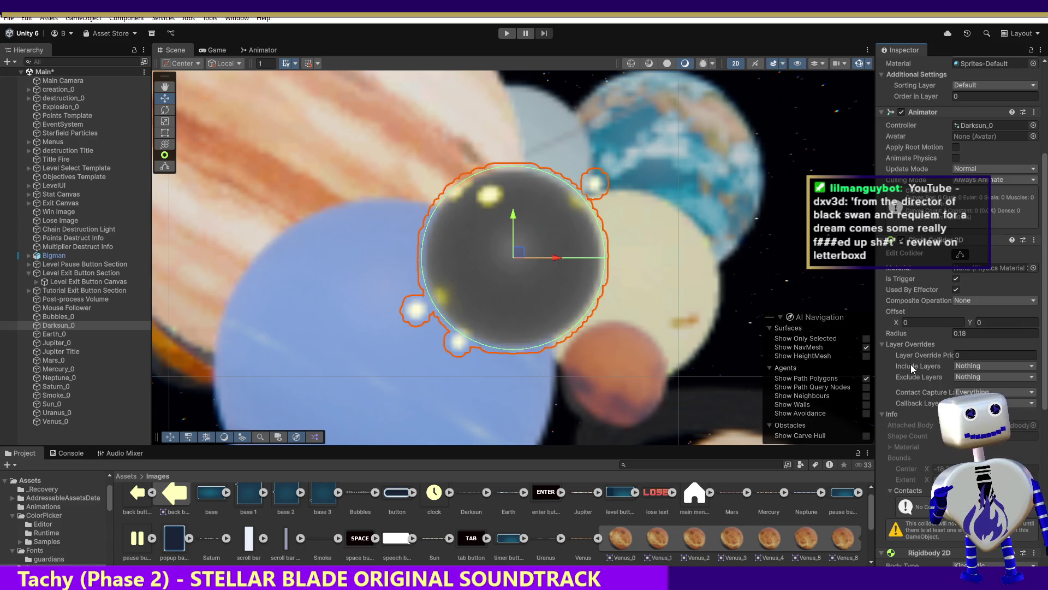
{"action": "mouse_move", "coordinate": [912, 365]}
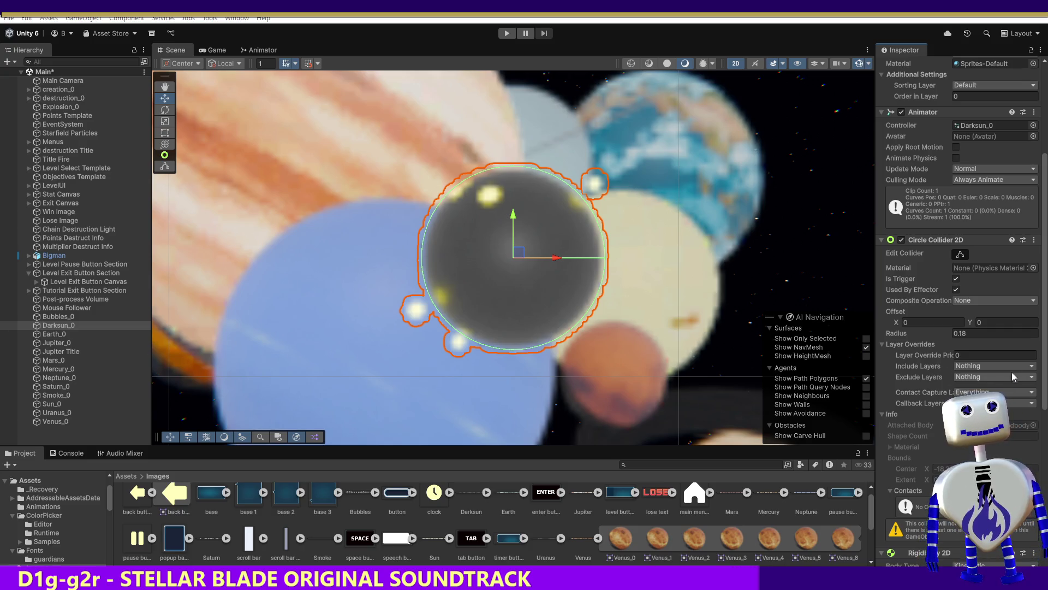
Compare Earth_0 with Darksun_0, tick Used By Effector on Earth_0's Circle Collider 2D, then play.
{"action": "scroll", "coordinate": [1024, 418], "scroll_direction": "down", "scroll_amount": 5}
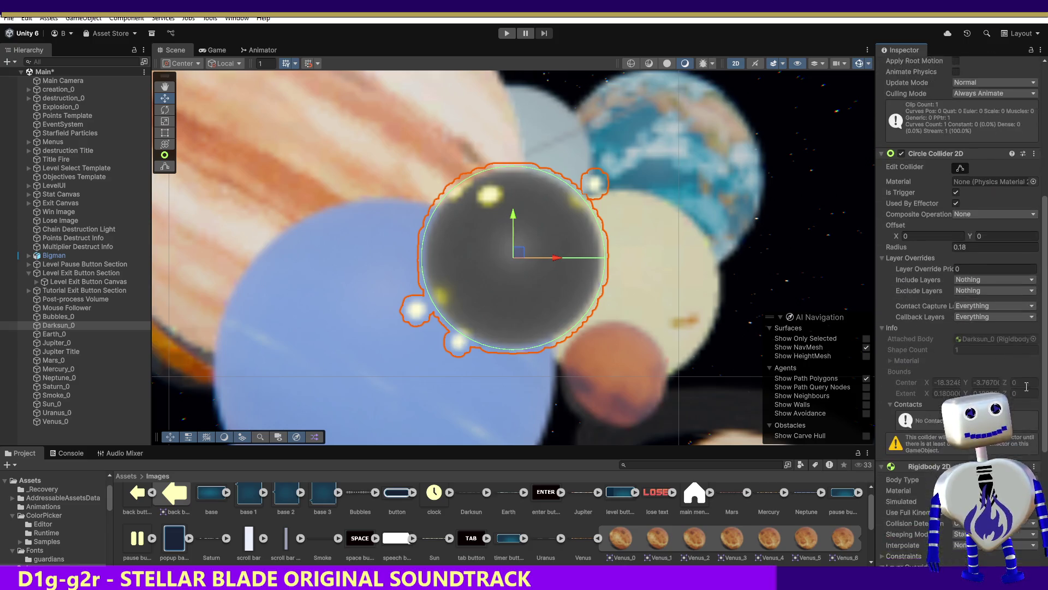
{"action": "scroll", "coordinate": [1023, 418], "scroll_direction": "down", "scroll_amount": 5}
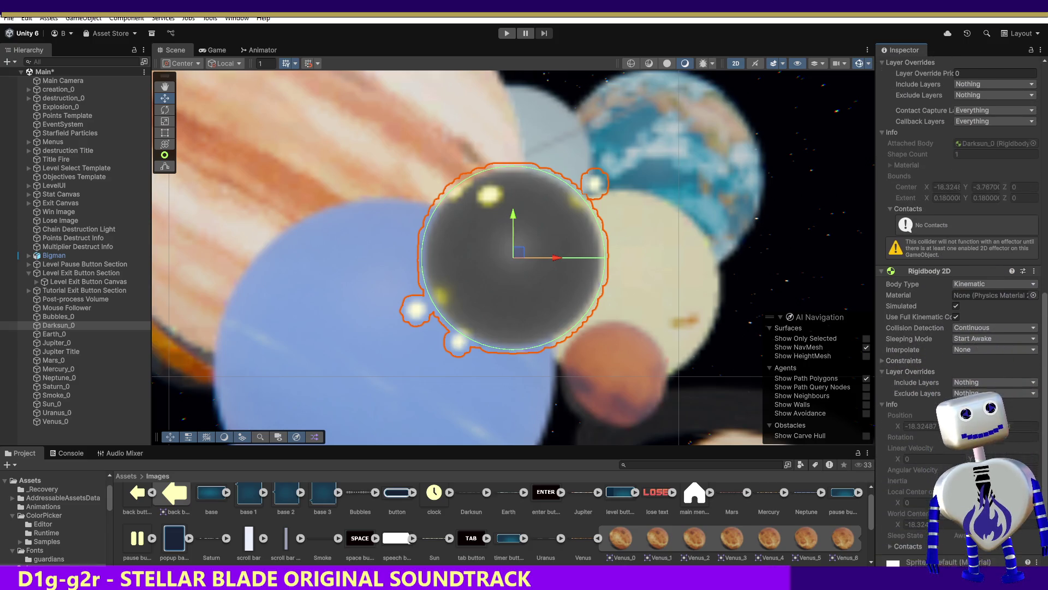
{"action": "left_click", "coordinate": [61, 334]}
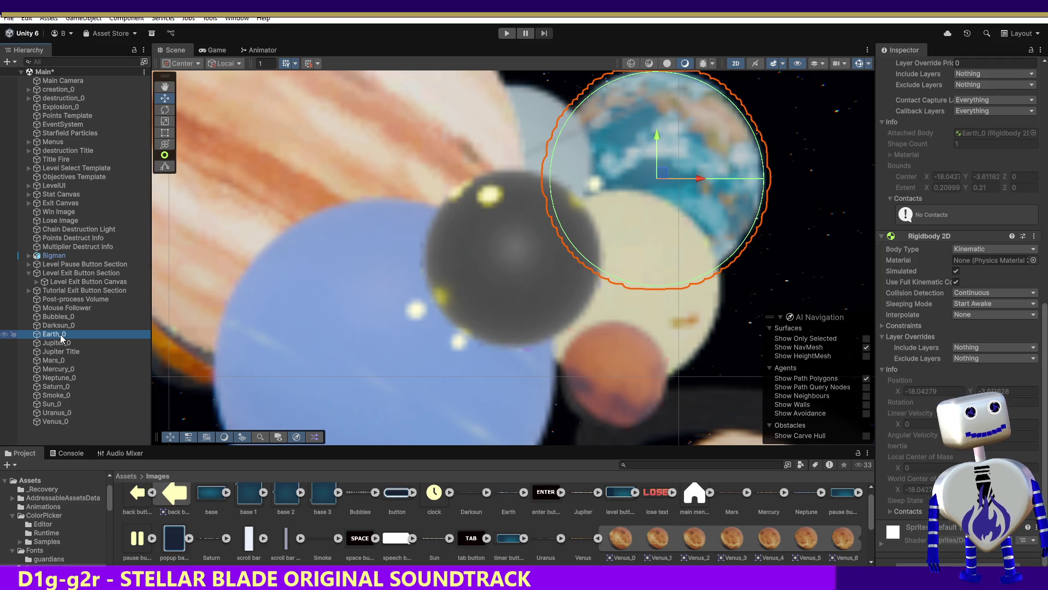
{"action": "left_click", "coordinate": [59, 326]}
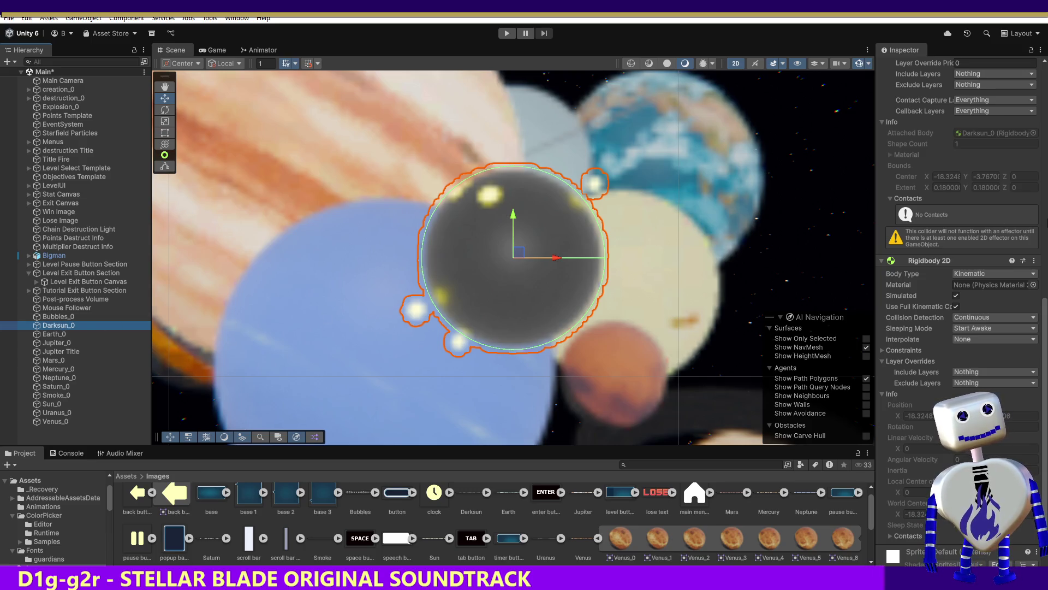
{"action": "left_click", "coordinate": [1046, 287]}
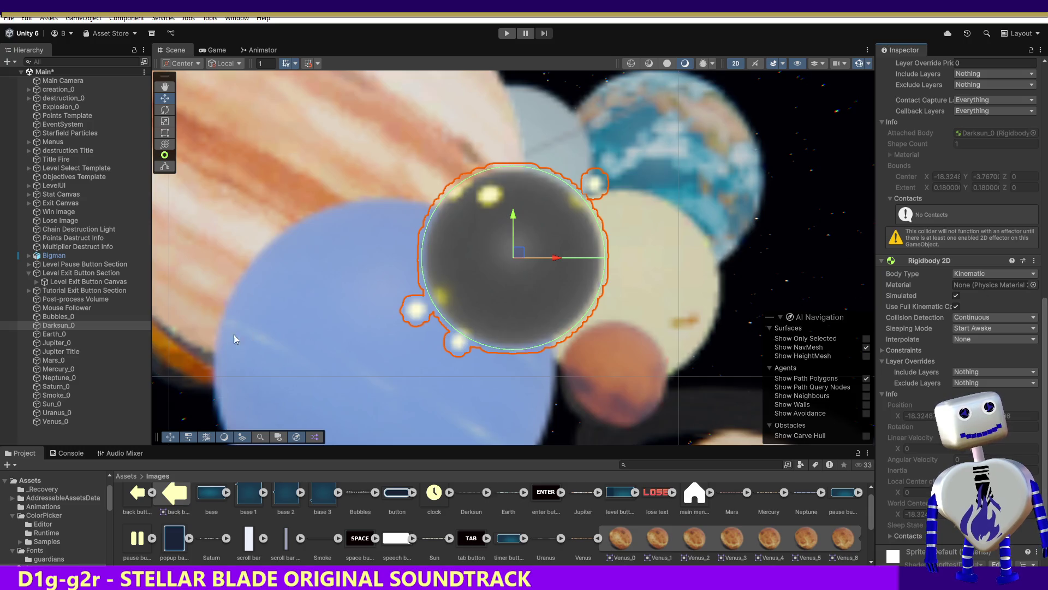
{"action": "left_click", "coordinate": [54, 334]}
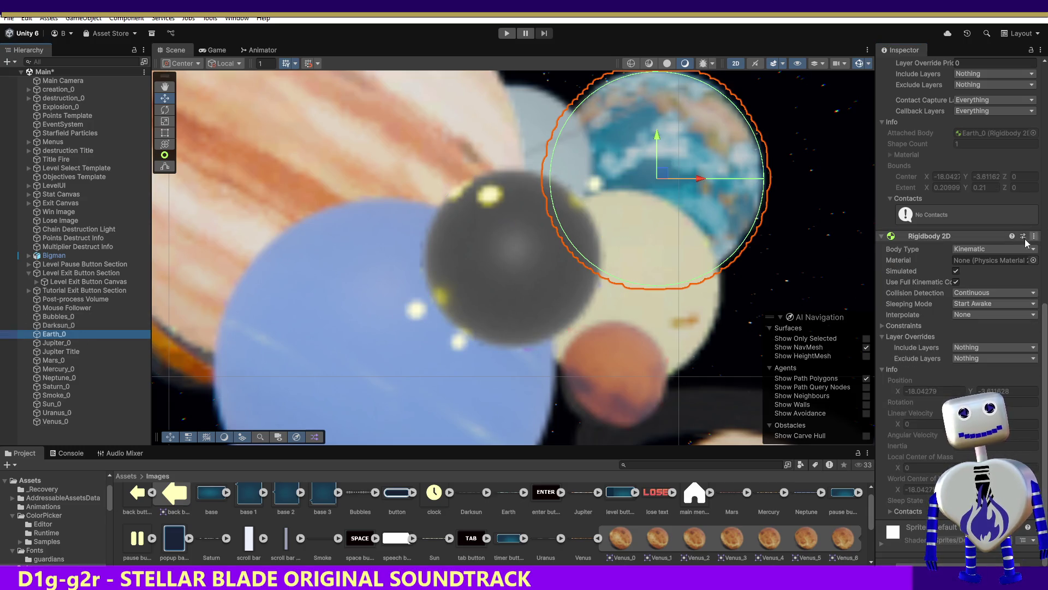
{"action": "left_click_drag", "start_coordinate": [1045, 333], "coordinate": [1045, 300]}
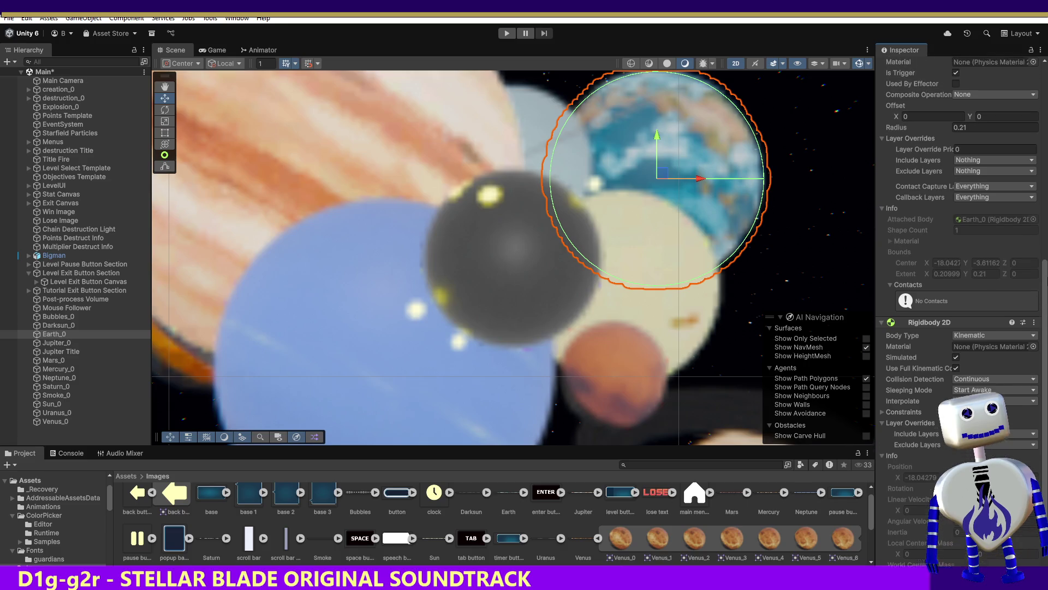
{"action": "scroll", "coordinate": [964, 211], "scroll_direction": "up", "scroll_amount": 5}
{"action": "left_click", "coordinate": [956, 195]}
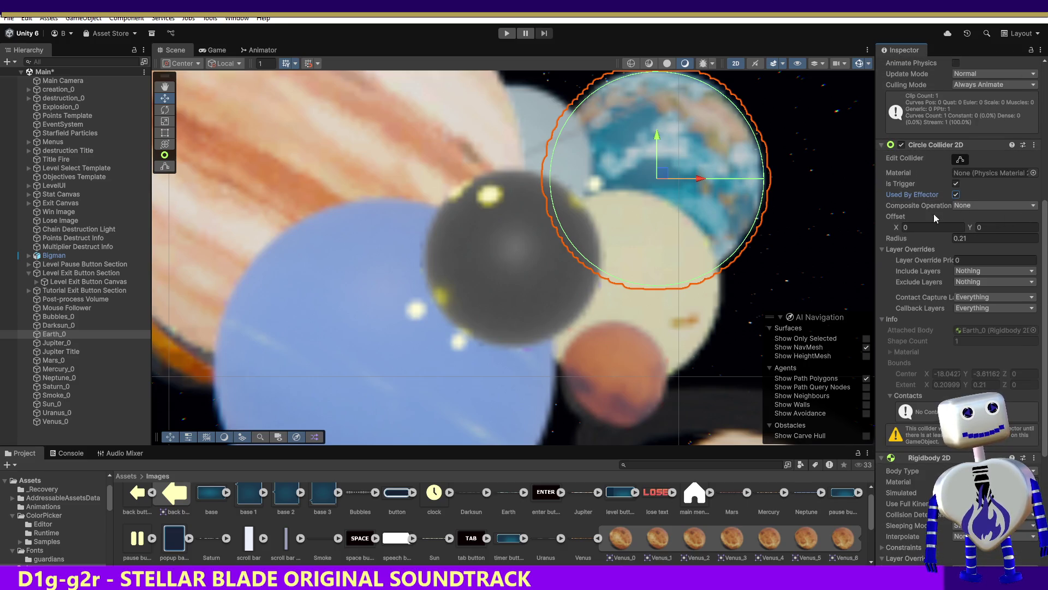
{"action": "left_click", "coordinate": [508, 34]}
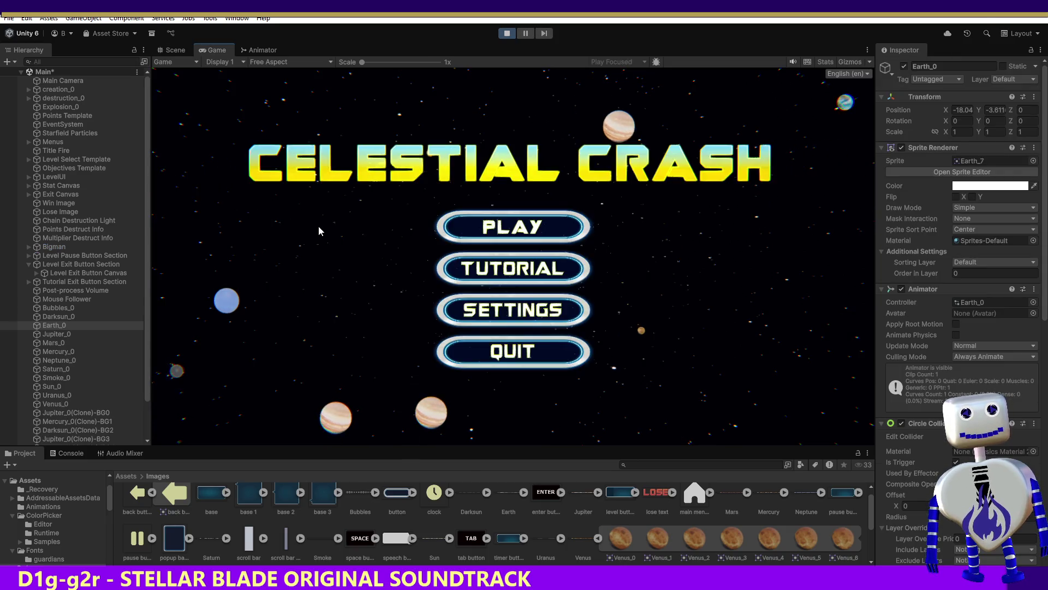
Play the Skill Challenge level, stop the test, then start a fresh play session.
{"action": "left_click", "coordinate": [459, 234]}
{"action": "left_click", "coordinate": [579, 284]}
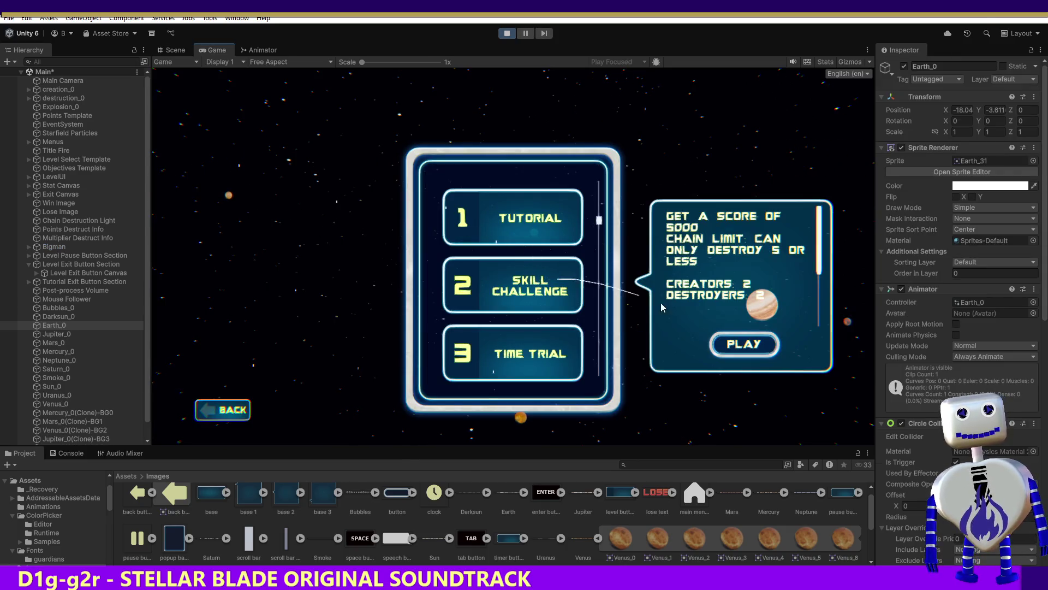
{"action": "left_click", "coordinate": [742, 345]}
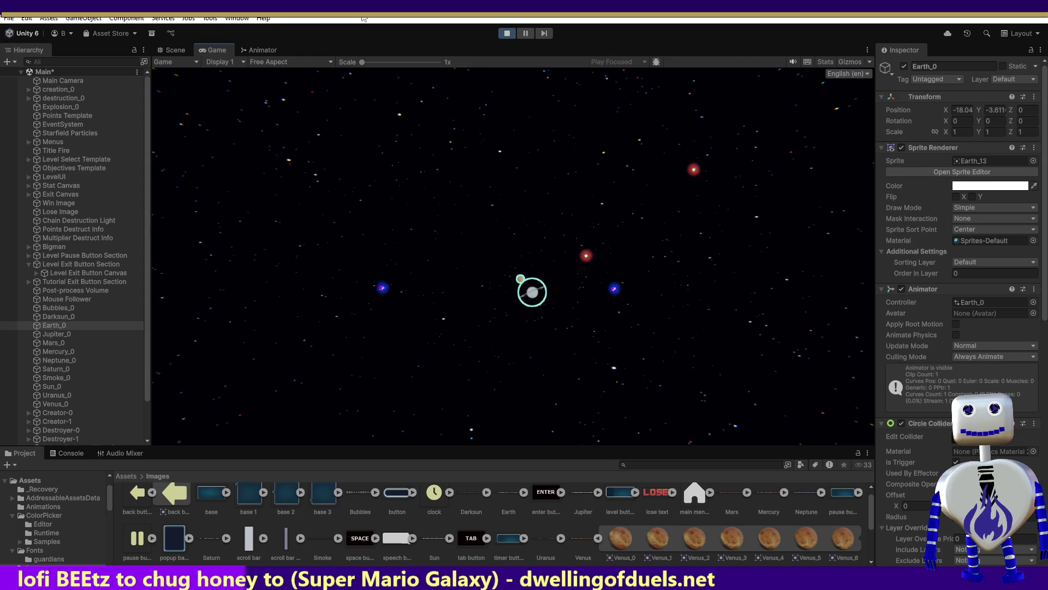
{"action": "left_click", "coordinate": [507, 34]}
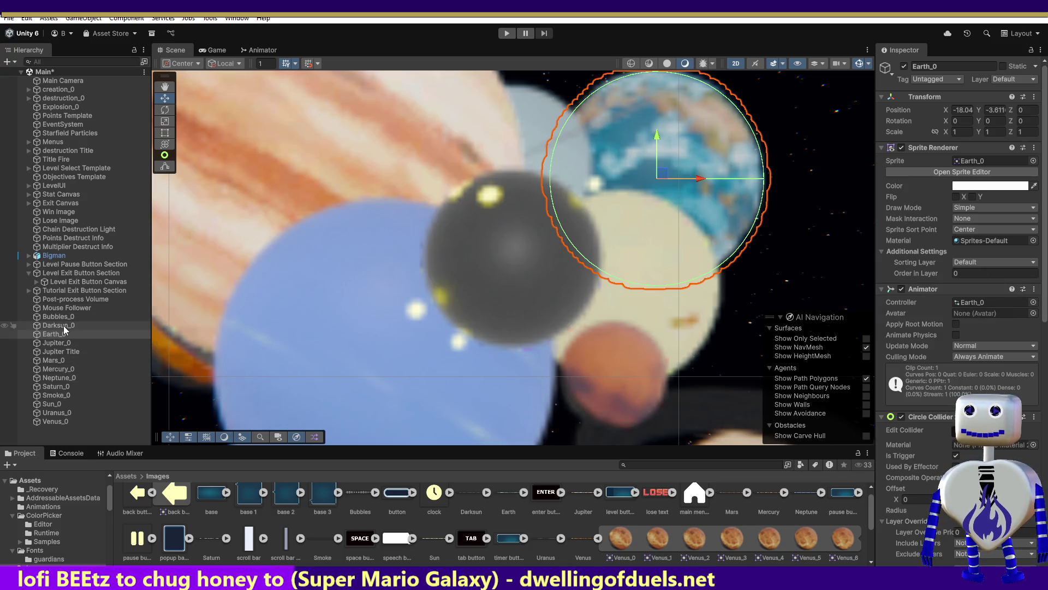
{"action": "left_click", "coordinate": [507, 34]}
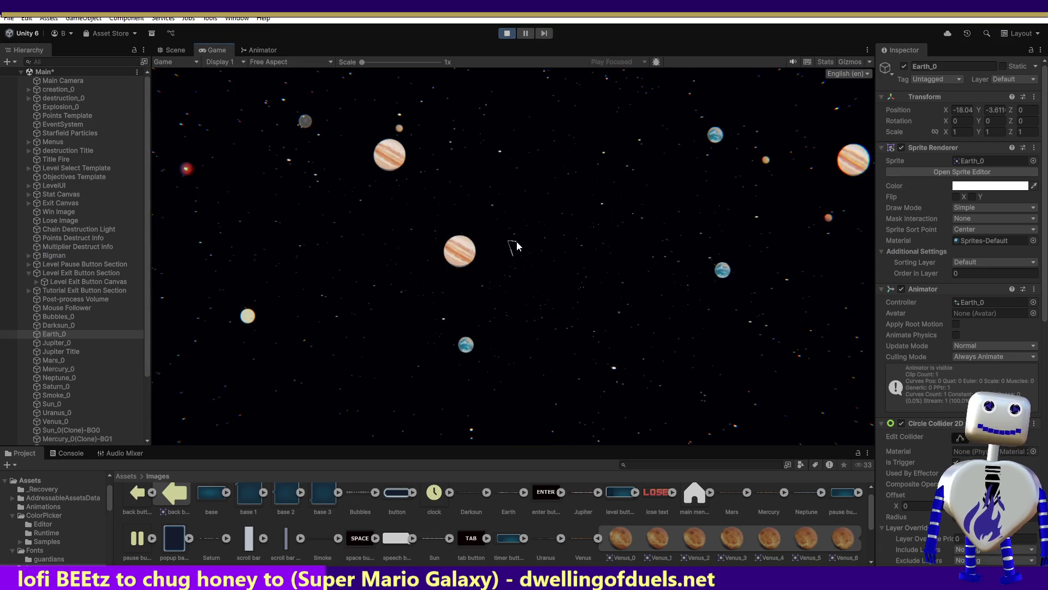
Run the Skill Challenge level again, then exit play mode back to the Scene view.
{"action": "left_click", "coordinate": [513, 231]}
{"action": "left_click", "coordinate": [511, 282]}
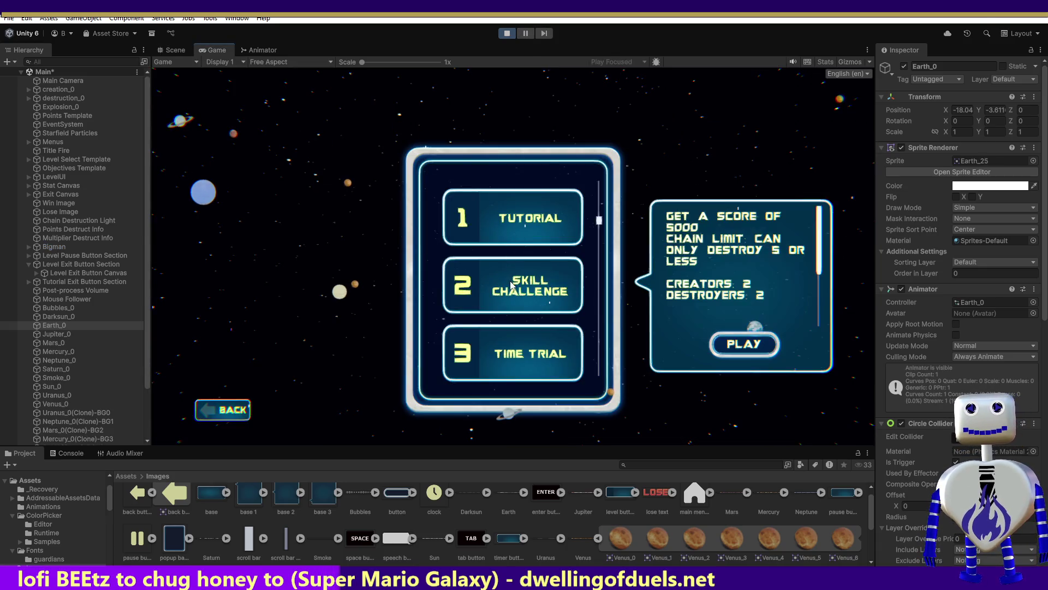
{"action": "left_click", "coordinate": [743, 342]}
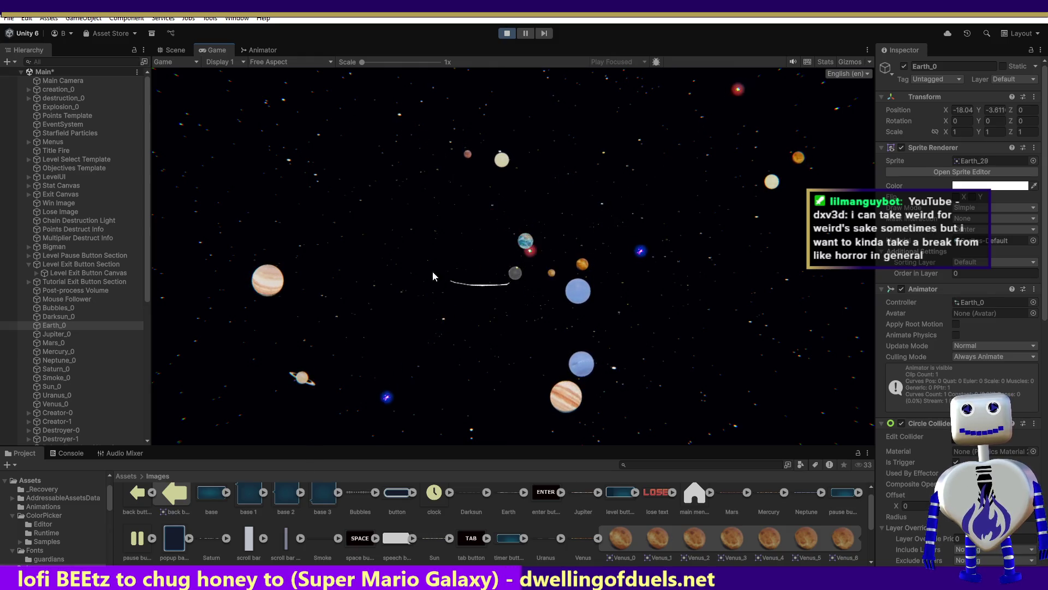
{"action": "left_click", "coordinate": [506, 33]}
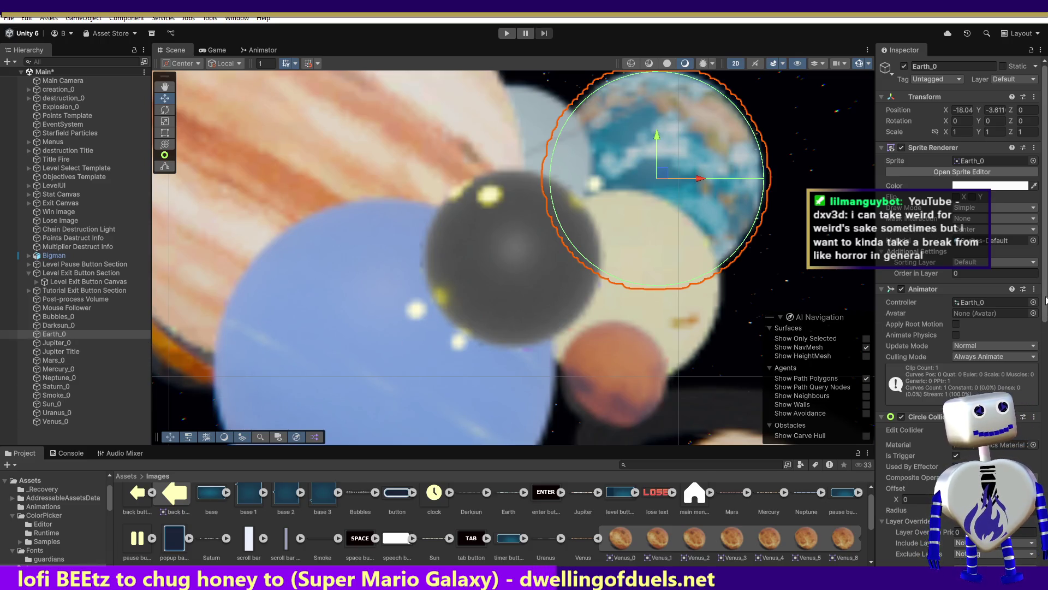
Untick Used By Effector on the Circle Collider 2D of Earth_0 and Darksun_0.
{"action": "scroll", "coordinate": [1038, 343], "scroll_direction": "down", "scroll_amount": 3}
{"action": "scroll", "coordinate": [1033, 339], "scroll_direction": "down", "scroll_amount": 4}
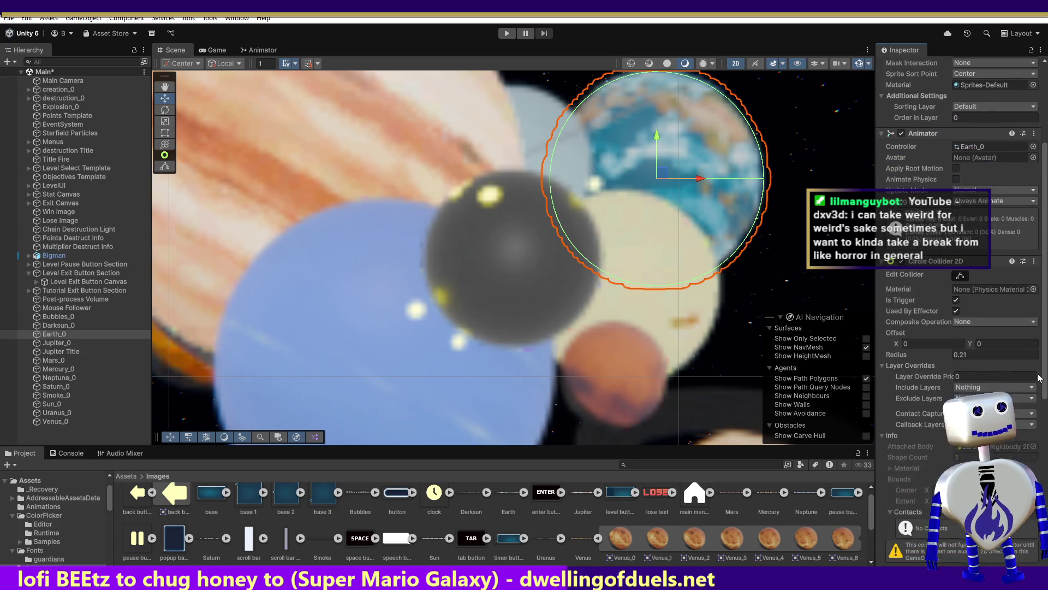
{"action": "left_click", "coordinate": [957, 305]}
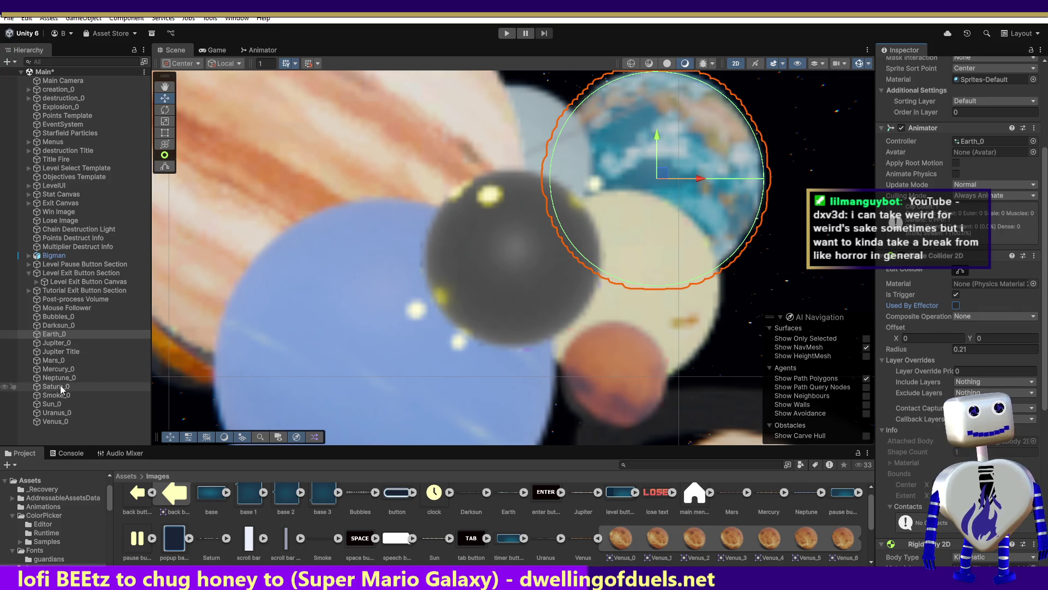
{"action": "left_click", "coordinate": [53, 325]}
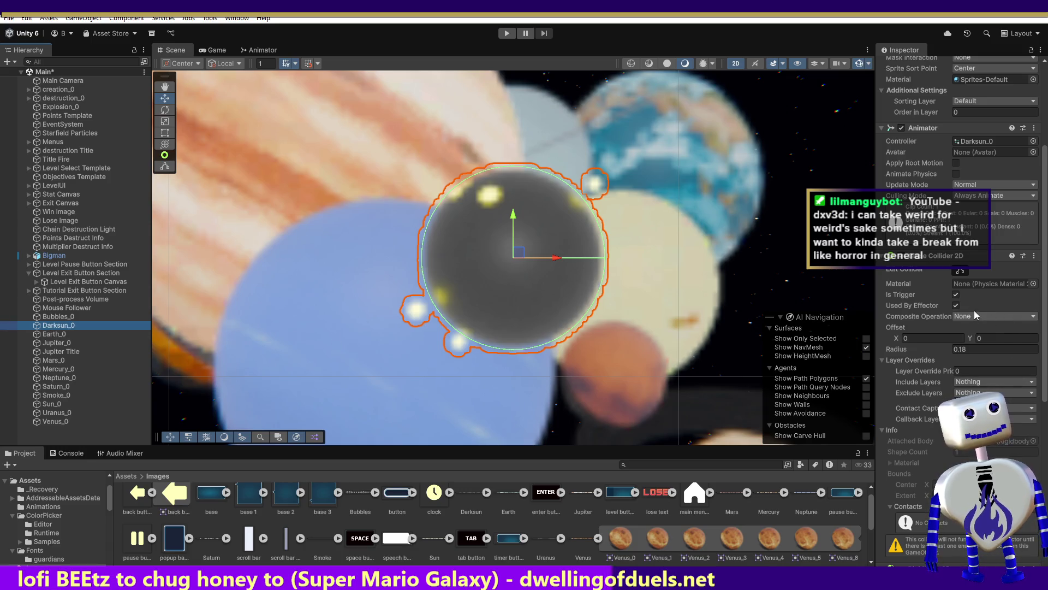
{"action": "left_click", "coordinate": [956, 304]}
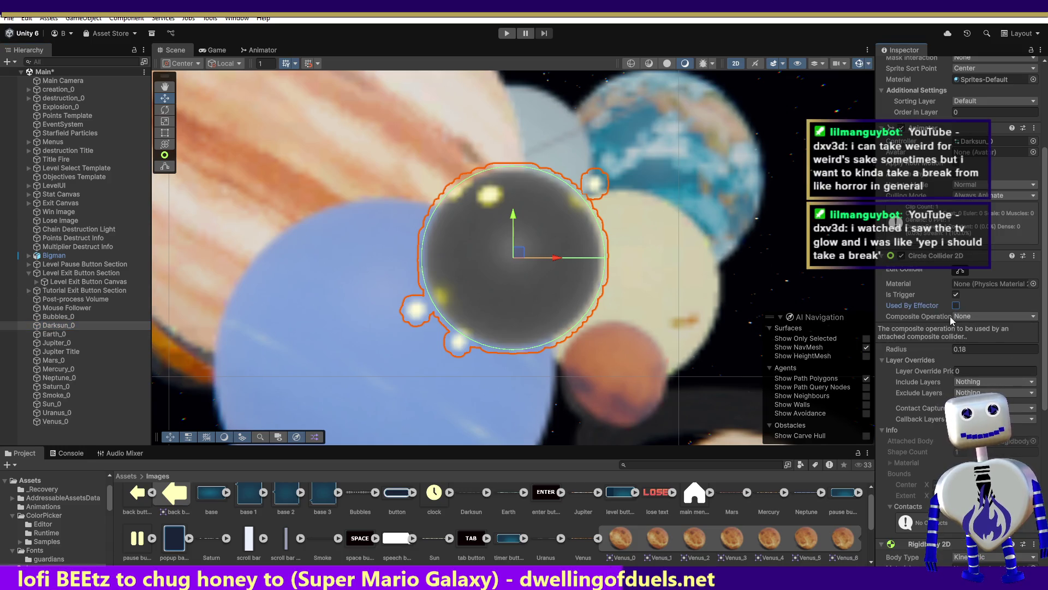
Edit Darksun_0's collider radius field and untick Is Trigger so its collider is solid.
{"action": "left_click", "coordinate": [963, 353]}
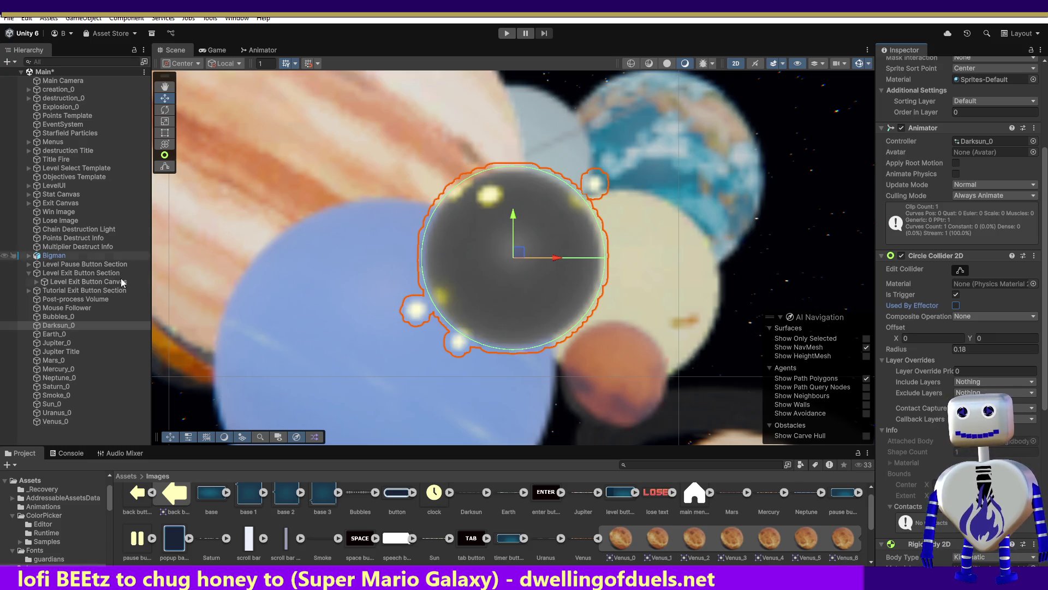
{"action": "left_click", "coordinate": [58, 317]}
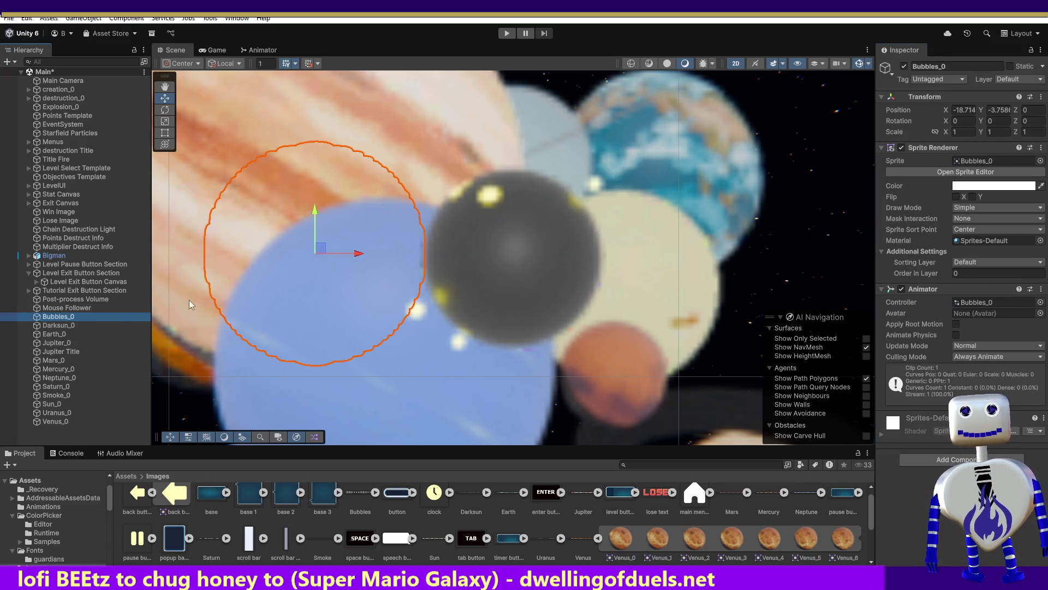
{"action": "key", "text": "Down"}
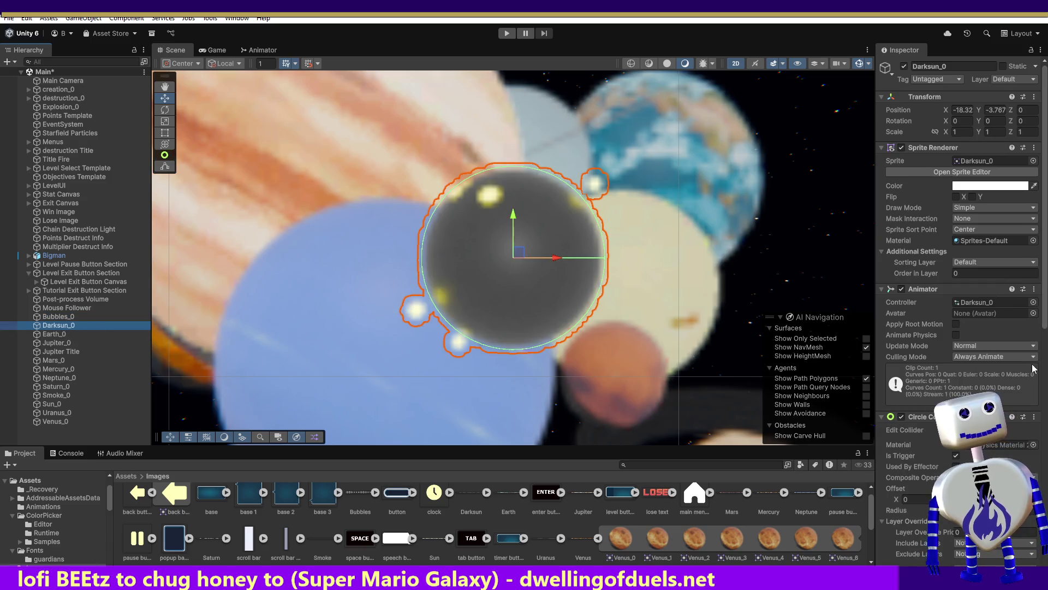
{"action": "scroll", "coordinate": [1046, 412], "scroll_direction": "down", "scroll_amount": 5}
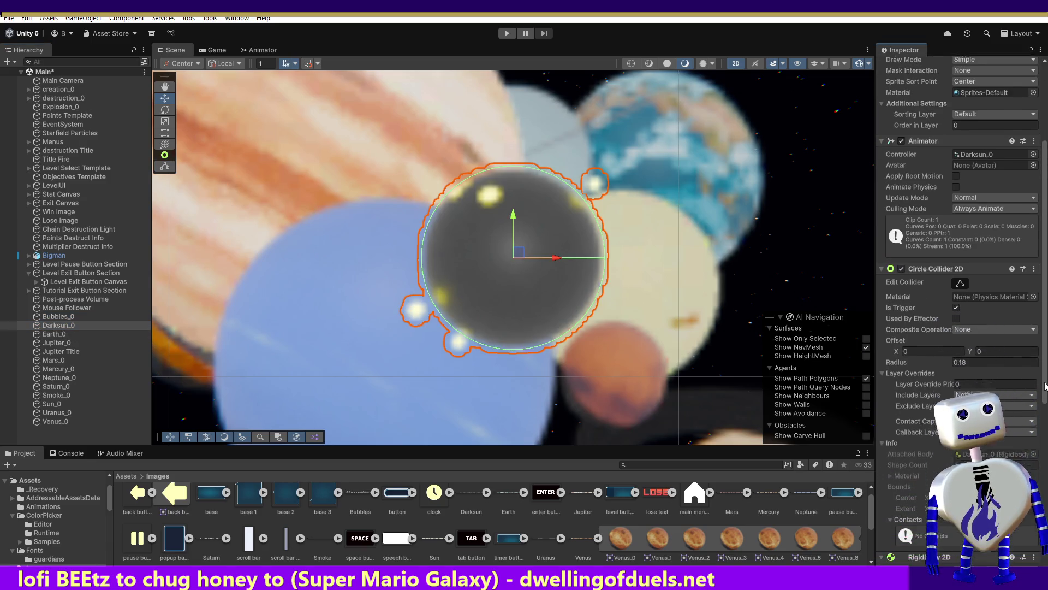
{"action": "scroll", "coordinate": [1045, 415], "scroll_direction": "down", "scroll_amount": 1}
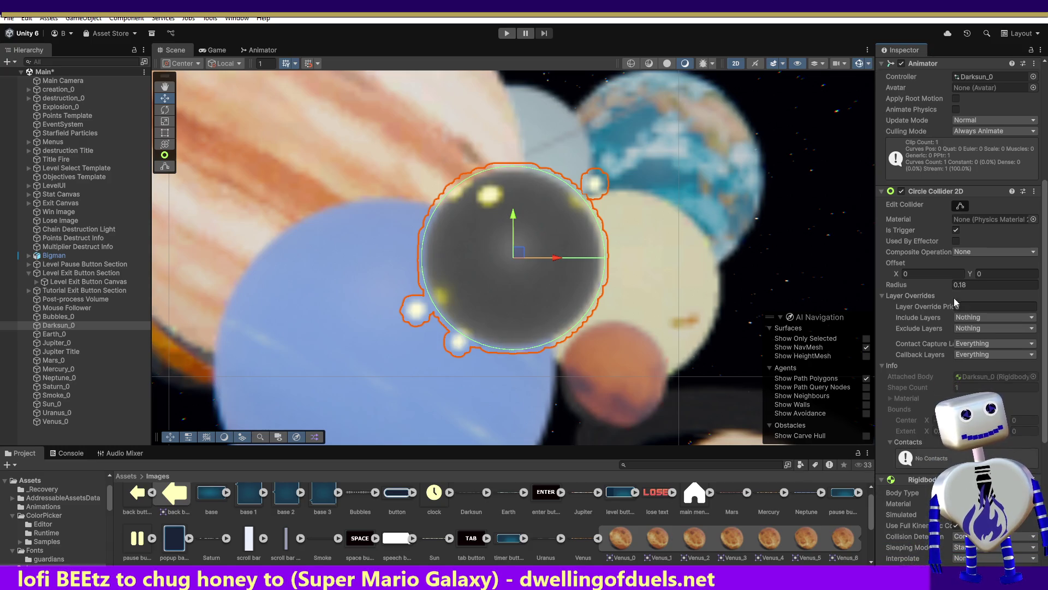
{"action": "left_click", "coordinate": [956, 230]}
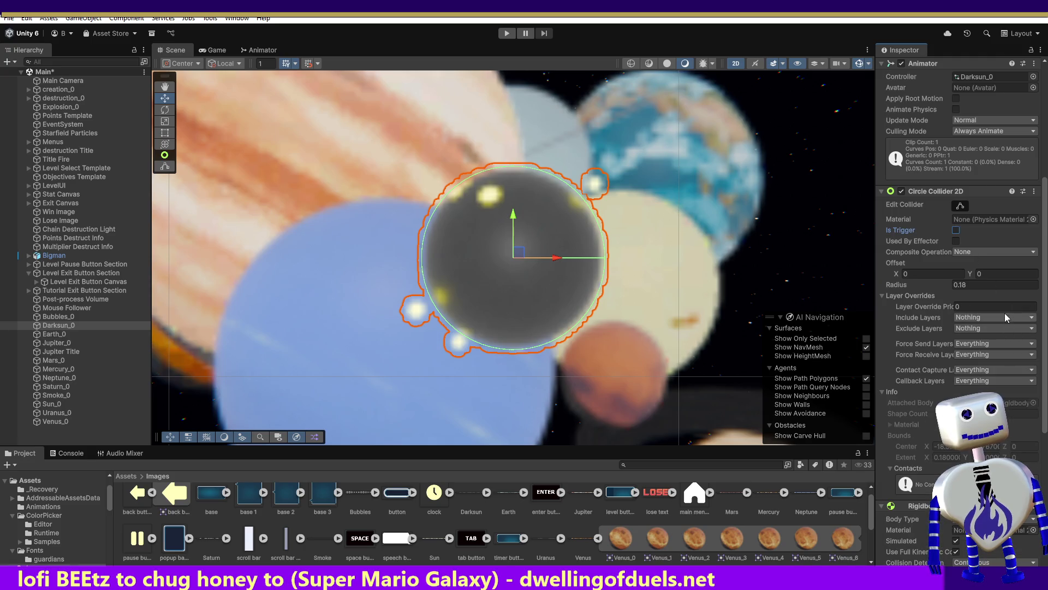
Toggle Darksun_0's Rigidbody 2D Simulated setting off and back on.
{"action": "scroll", "coordinate": [961, 246], "scroll_direction": "down", "scroll_amount": 3}
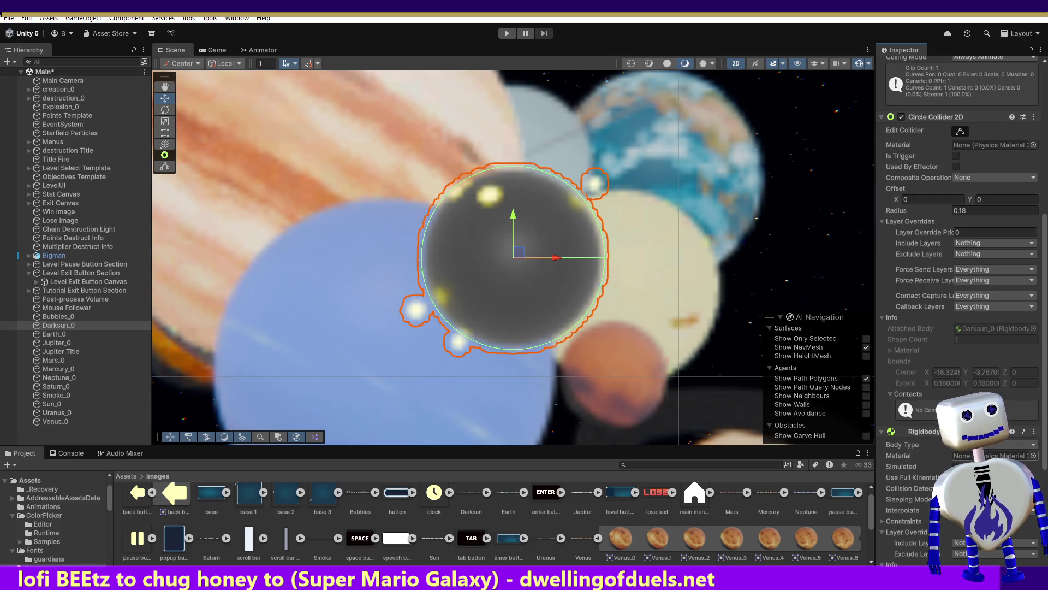
{"action": "left_click", "coordinate": [956, 467]}
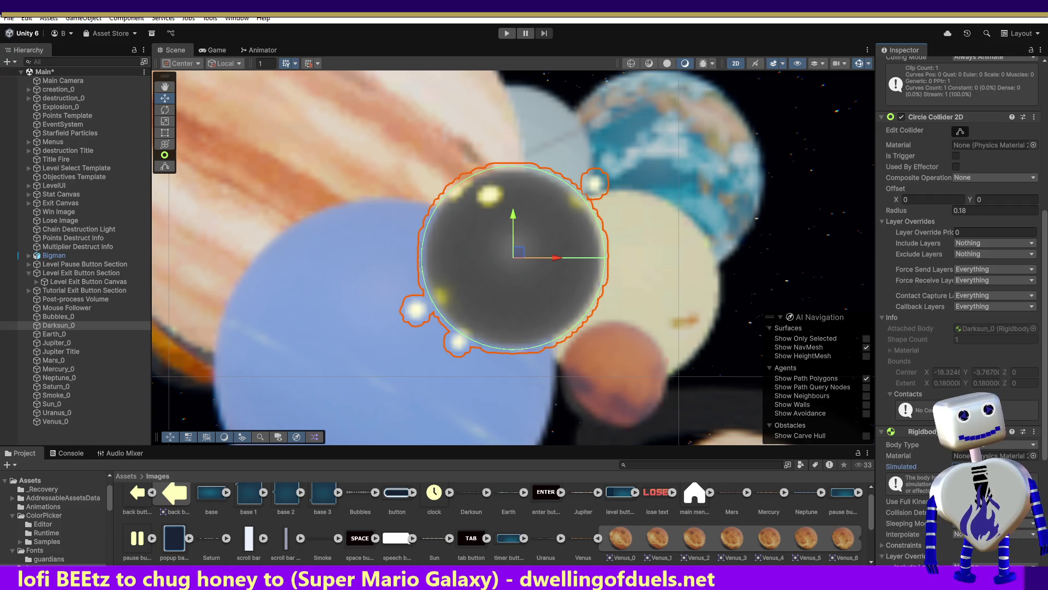
{"action": "left_click", "coordinate": [956, 466]}
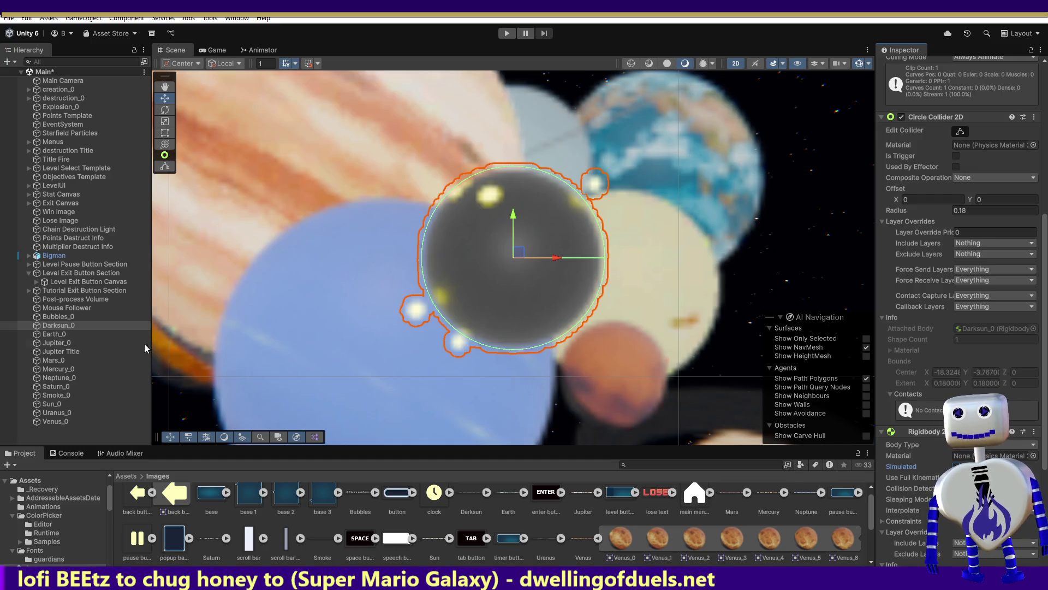
Untick Is Trigger on the colliders of Earth_0, Jupiter_0 and Mars_0.
{"action": "left_click", "coordinate": [62, 335]}
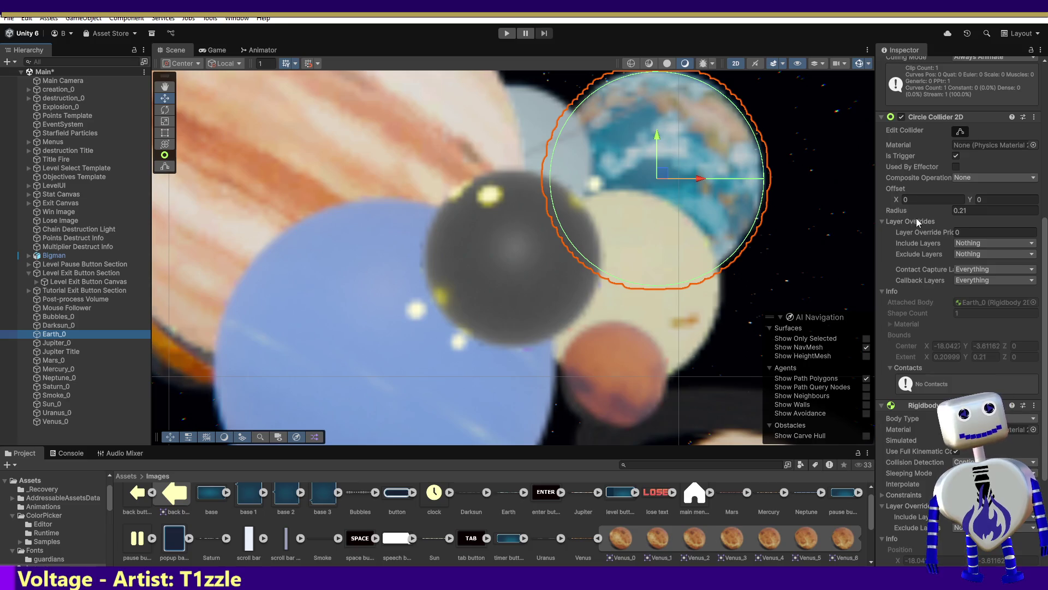
{"action": "left_click", "coordinate": [956, 156]}
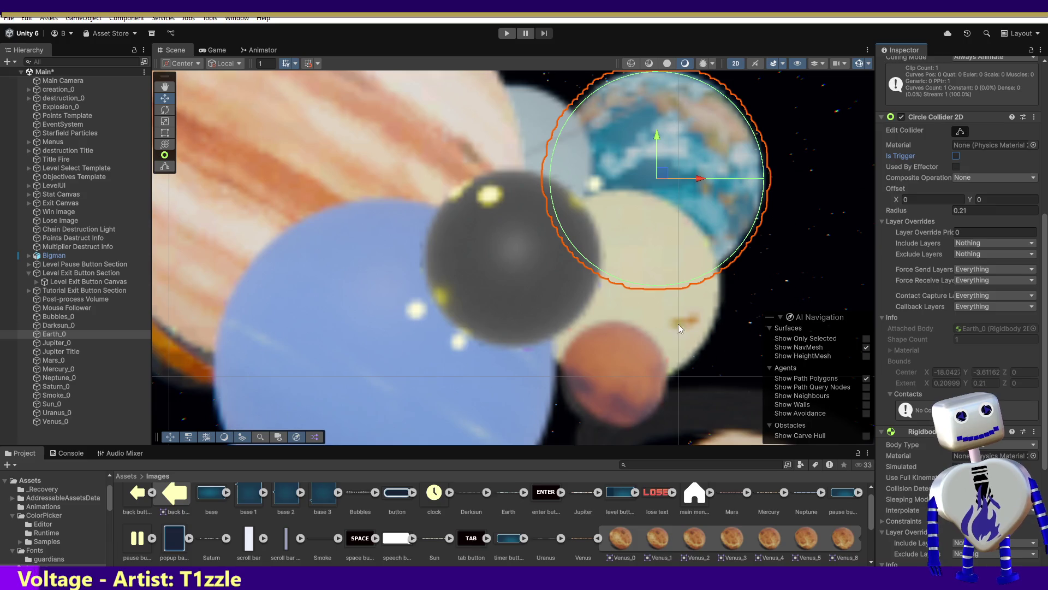
{"action": "left_click", "coordinate": [56, 342]}
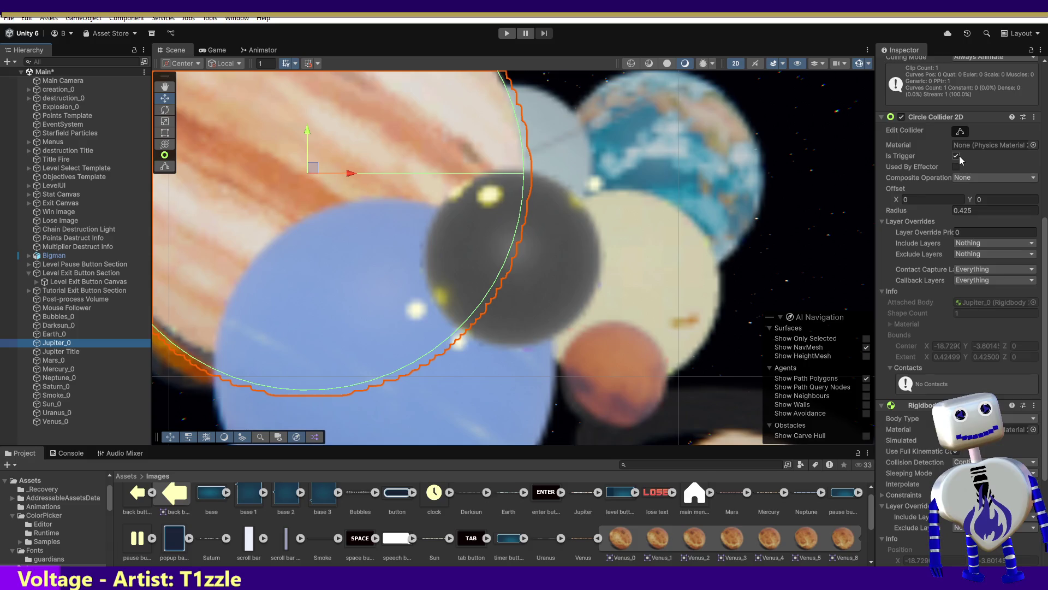
{"action": "left_click", "coordinate": [956, 157]}
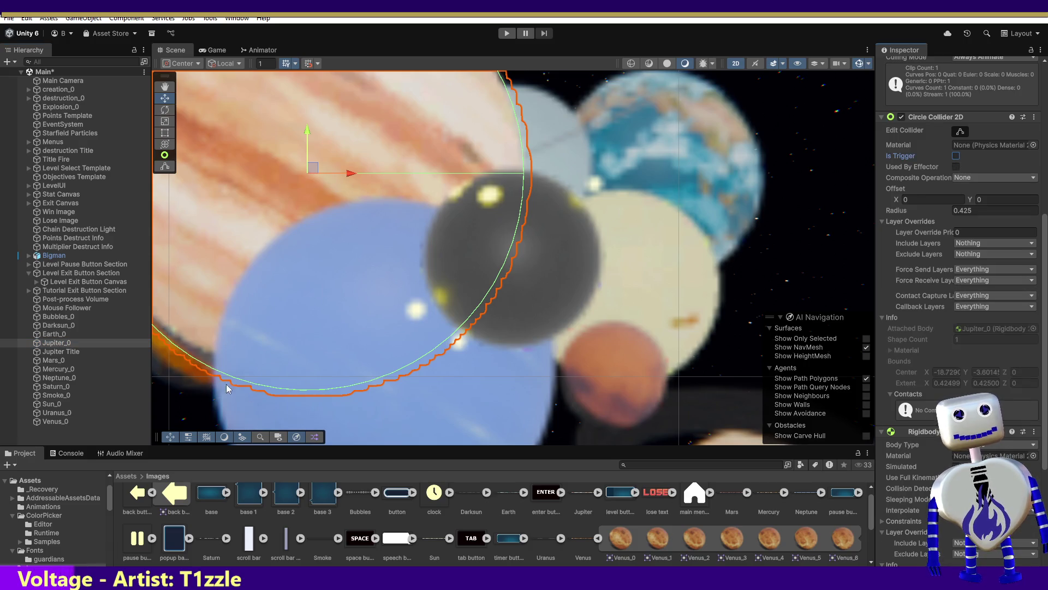
{"action": "left_click", "coordinate": [53, 359]}
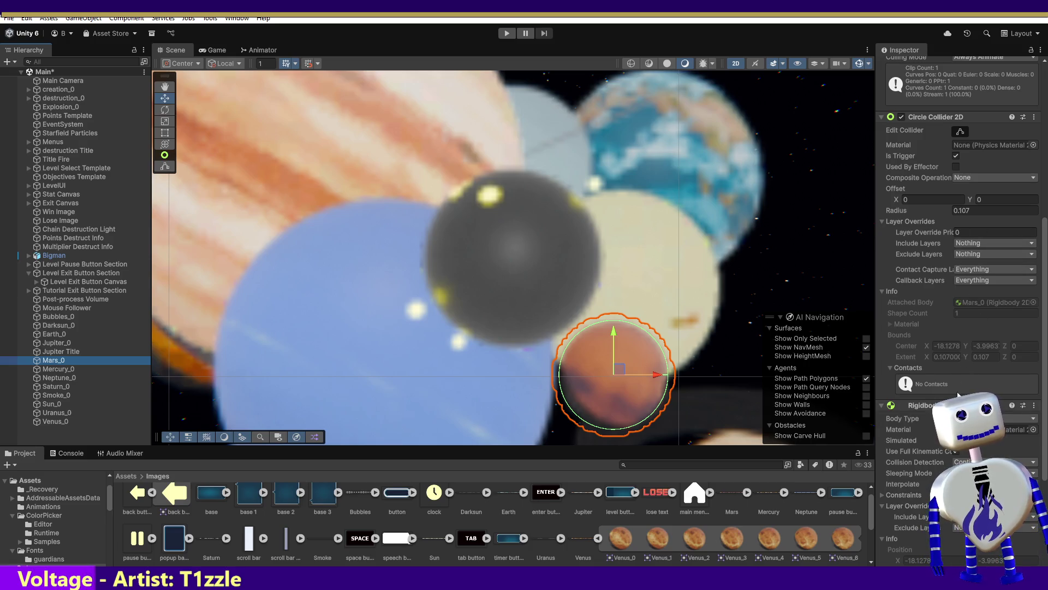
{"action": "left_click", "coordinate": [956, 156]}
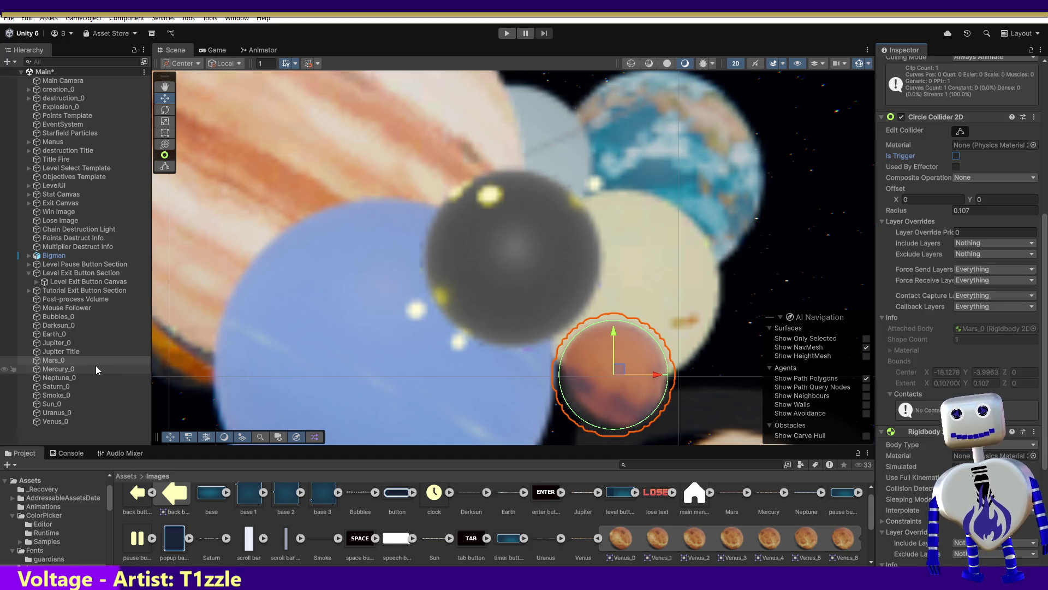
Untick Is Trigger on the colliders of Mercury_0, Neptune_0 and Saturn_0.
{"action": "left_click", "coordinate": [61, 370]}
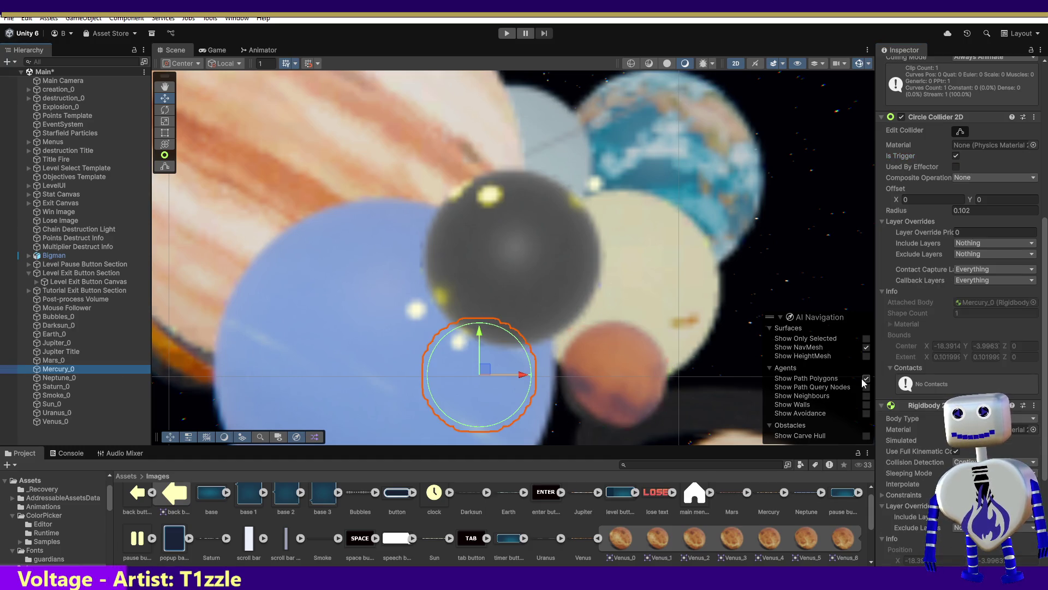
{"action": "left_click", "coordinate": [956, 157]}
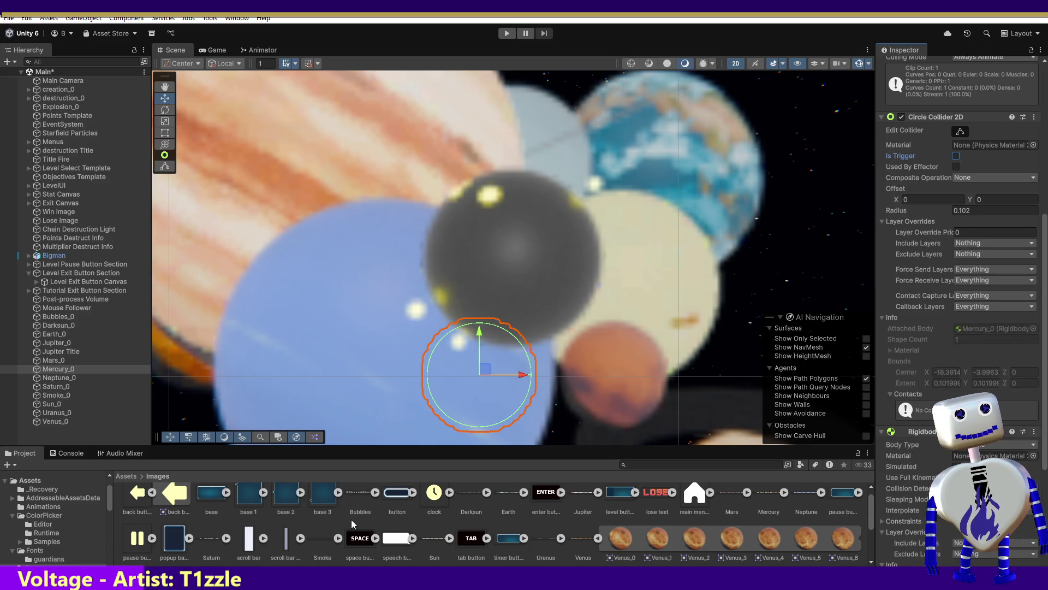
{"action": "left_click", "coordinate": [61, 377]}
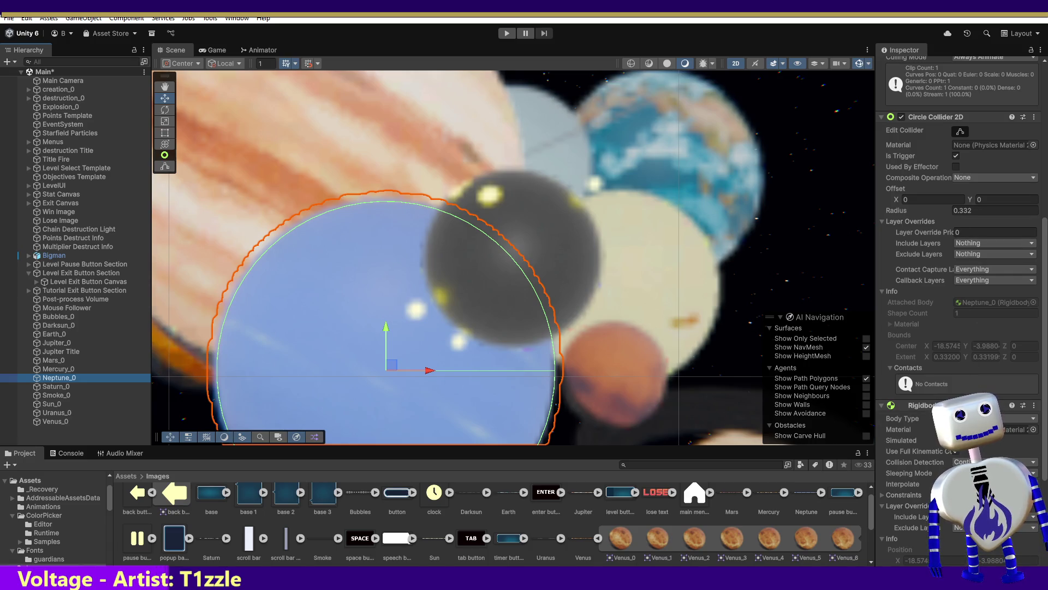
{"action": "left_click", "coordinate": [956, 156]}
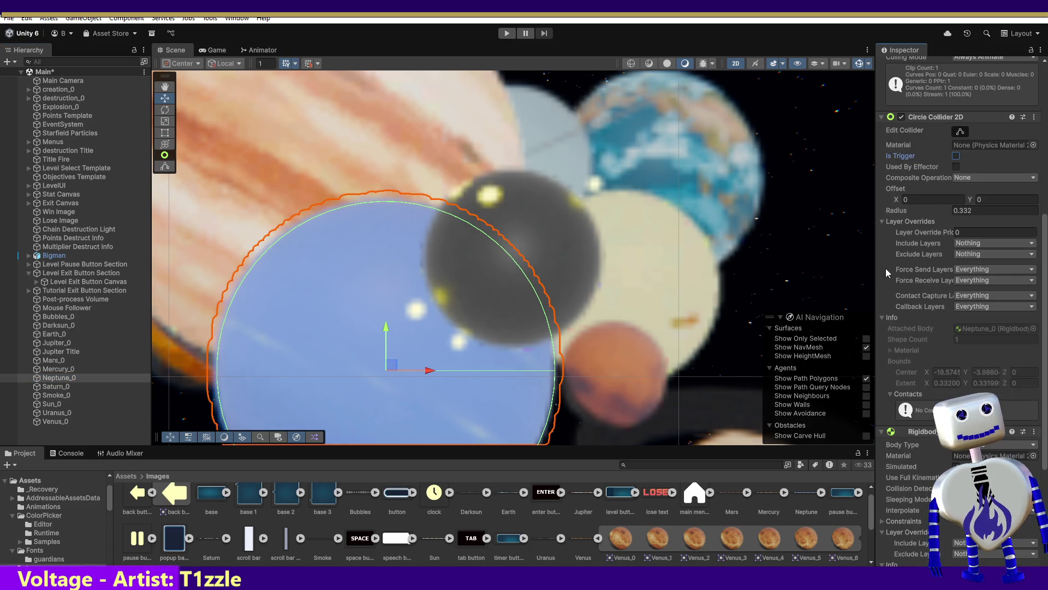
{"action": "left_click", "coordinate": [57, 386]}
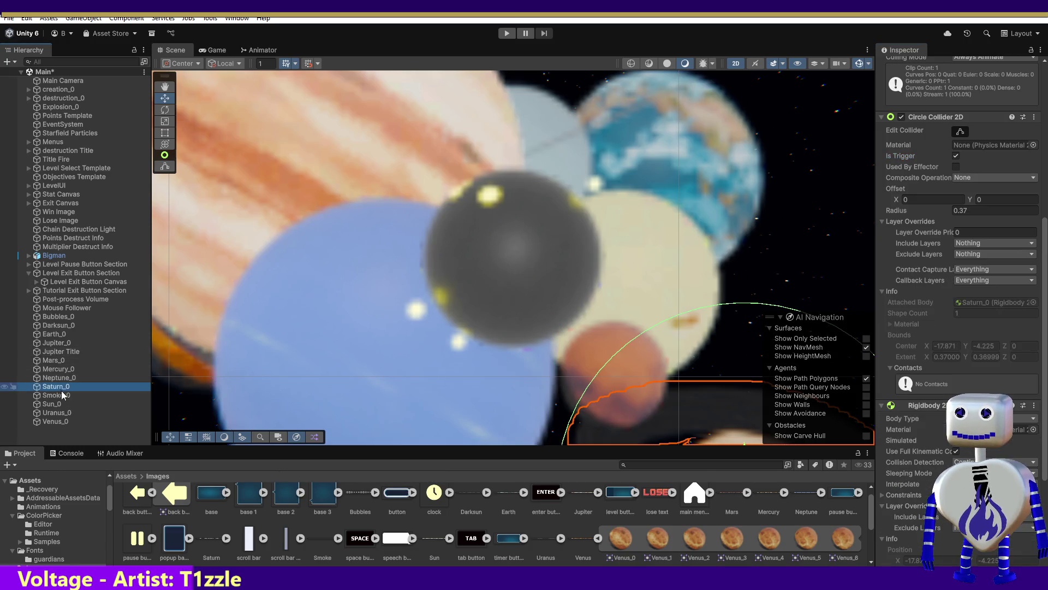
{"action": "left_click", "coordinate": [956, 156]}
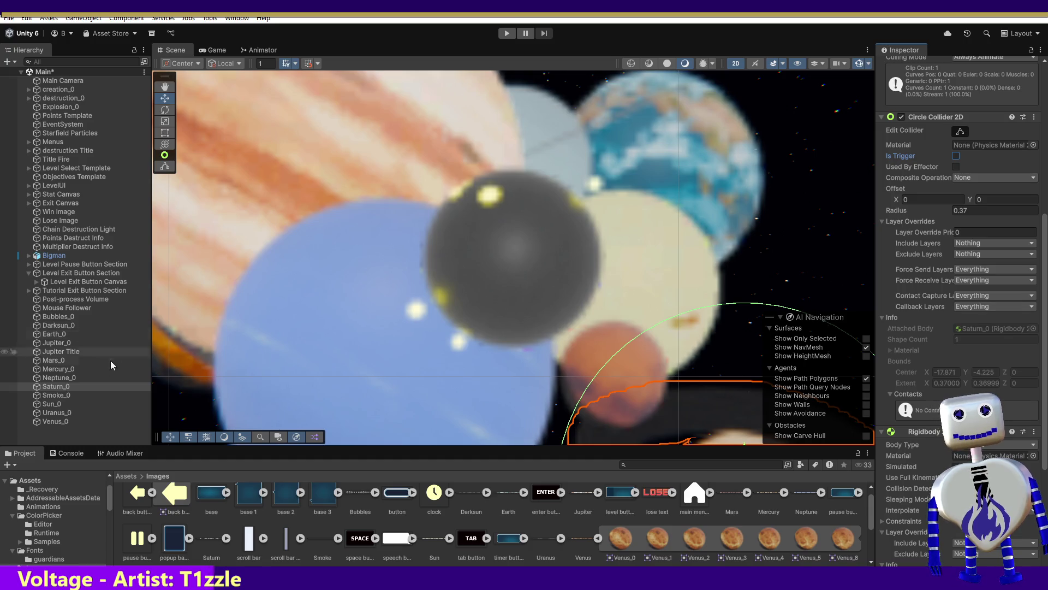
Make Sun_0's and Venus_0's colliders solid, checking Uranus_0, then start a play-test.
{"action": "left_click", "coordinate": [59, 404]}
{"action": "left_click", "coordinate": [956, 156]}
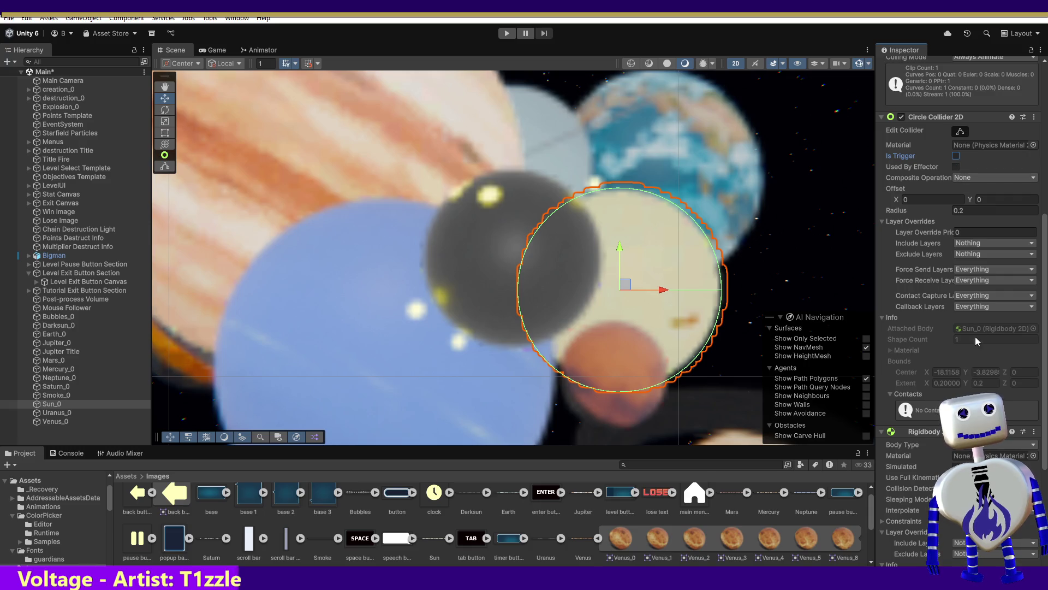
{"action": "left_click", "coordinate": [57, 412]}
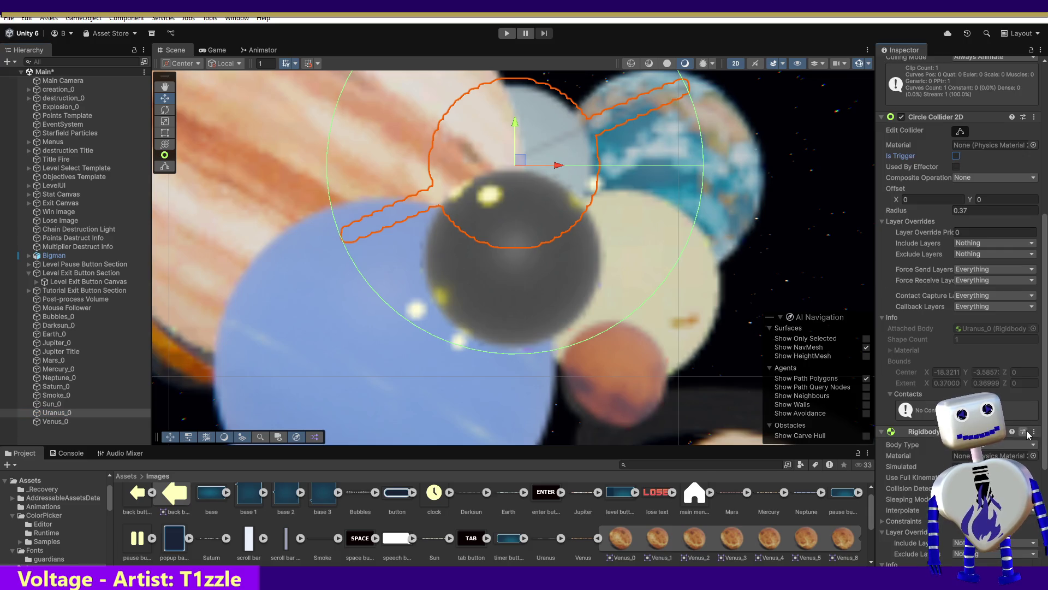
{"action": "left_click", "coordinate": [44, 422]}
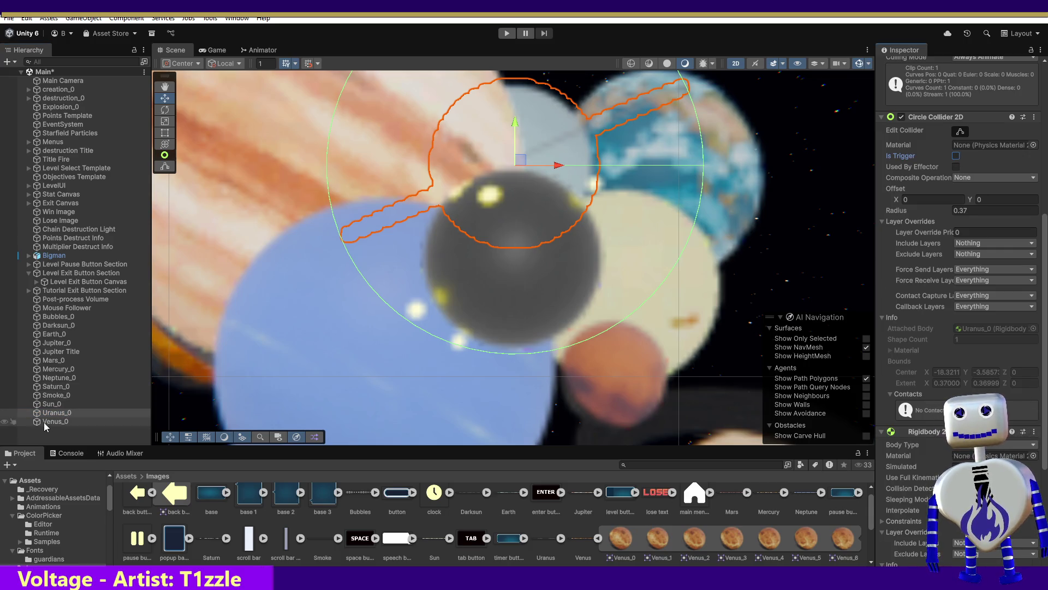
{"action": "left_click", "coordinate": [956, 156]}
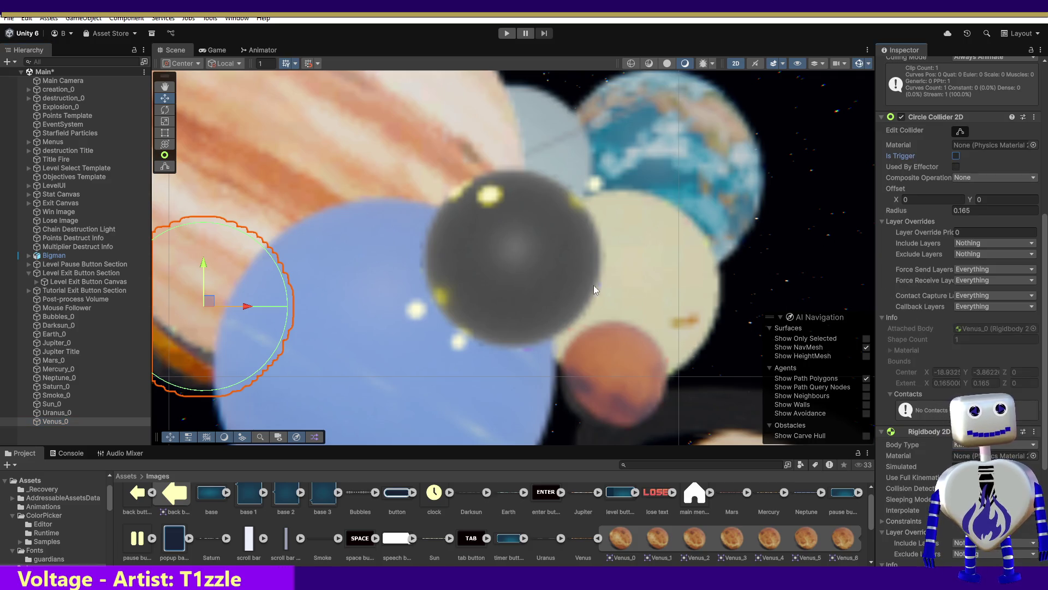
{"action": "left_click", "coordinate": [507, 34]}
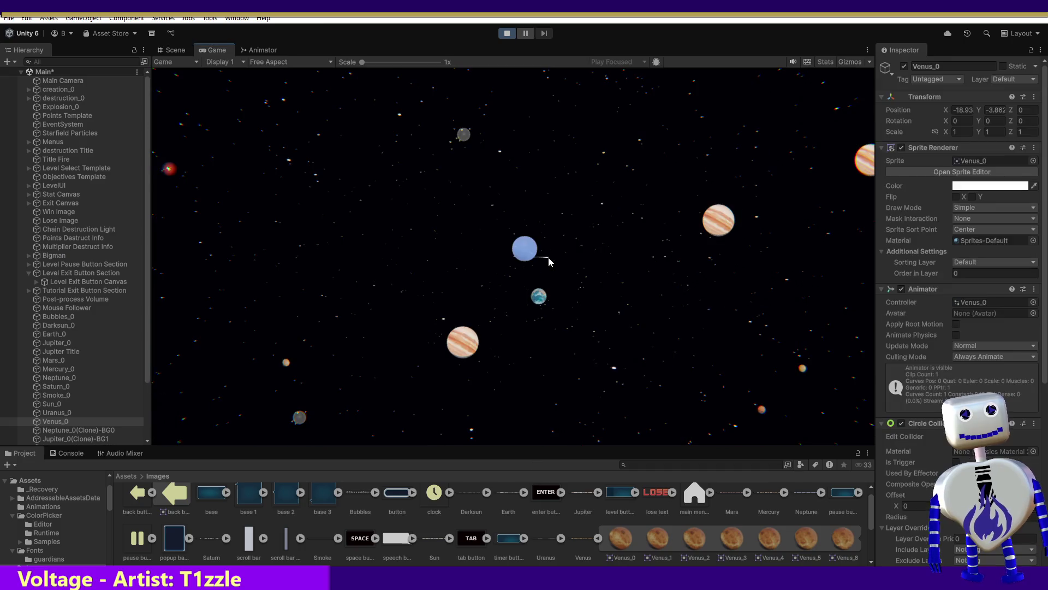
Go from the title menu through level select and start the Skill Challenge level.
{"action": "left_click", "coordinate": [516, 224]}
{"action": "left_click", "coordinate": [568, 286]}
{"action": "left_click", "coordinate": [751, 343]}
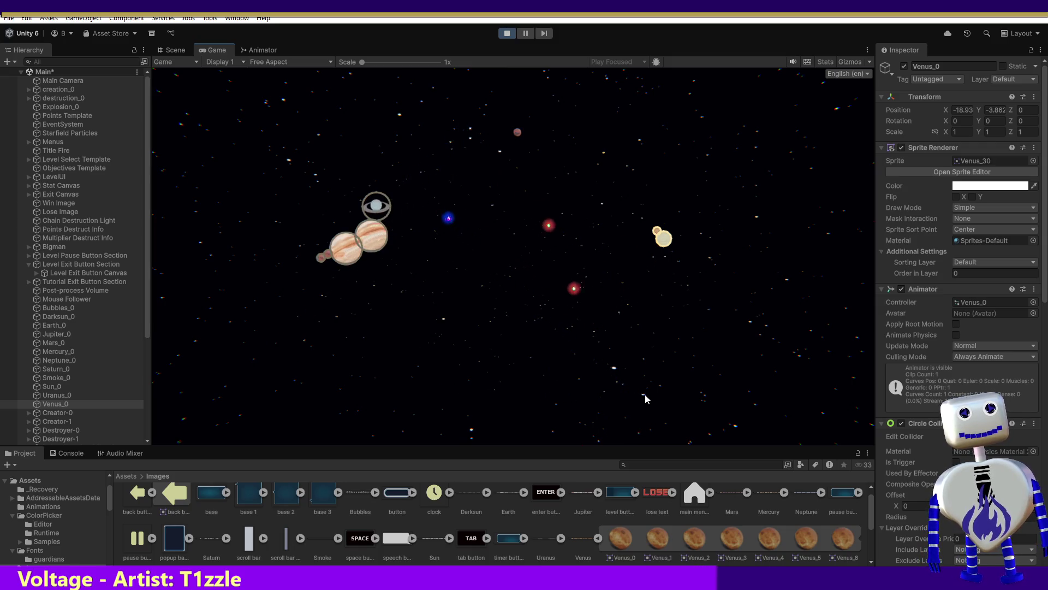
Stop the play-test and untick Rigidbody 2D Simulated on Darksun_0, Earth_0 and Jupiter_0.
{"action": "left_click", "coordinate": [505, 34]}
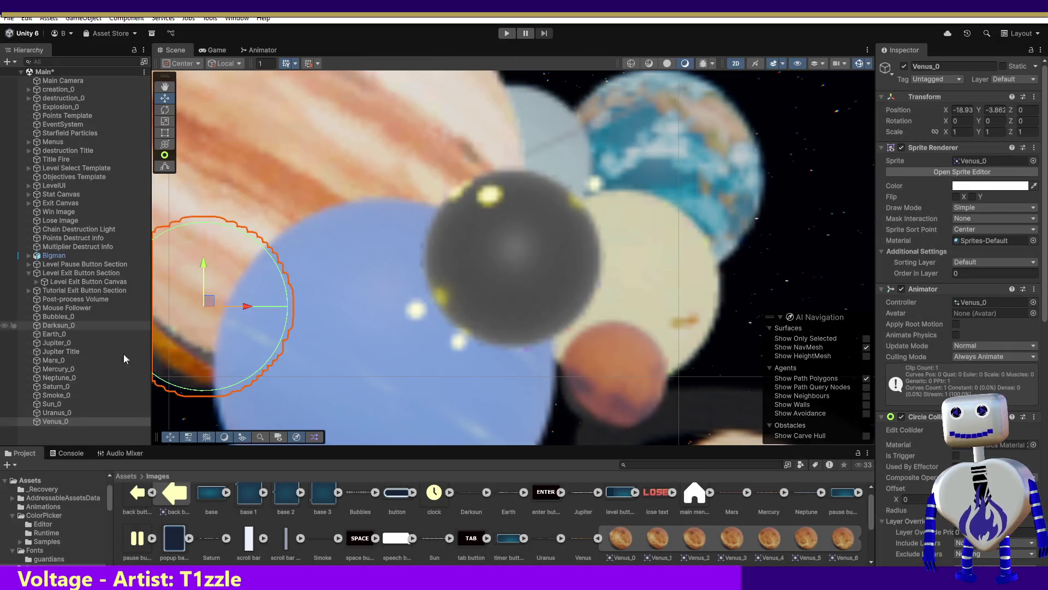
{"action": "scroll", "coordinate": [1044, 331], "scroll_direction": "down", "scroll_amount": 5}
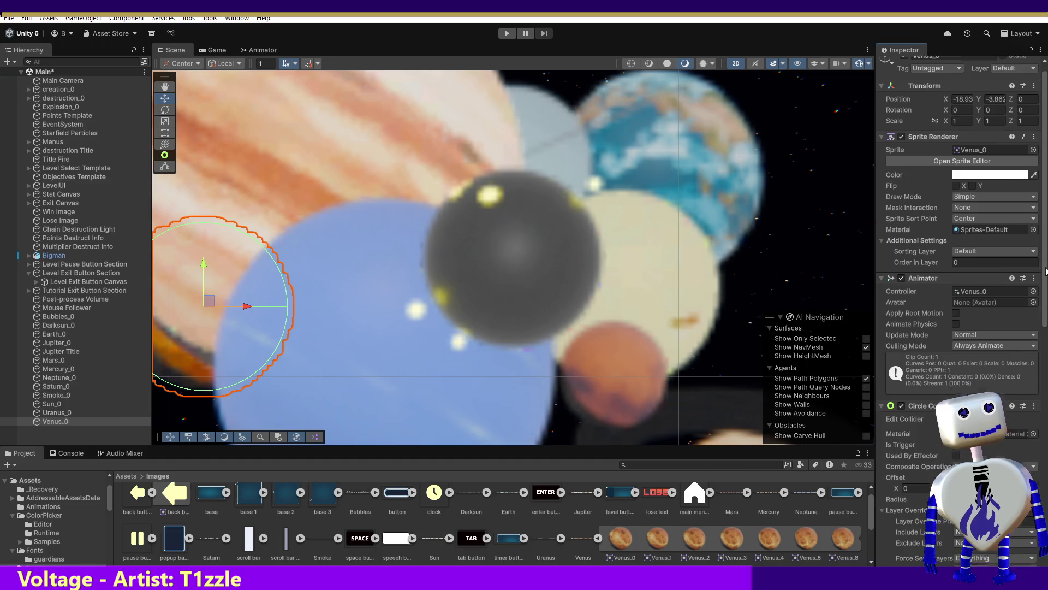
{"action": "scroll", "coordinate": [1044, 331], "scroll_direction": "down", "scroll_amount": 8}
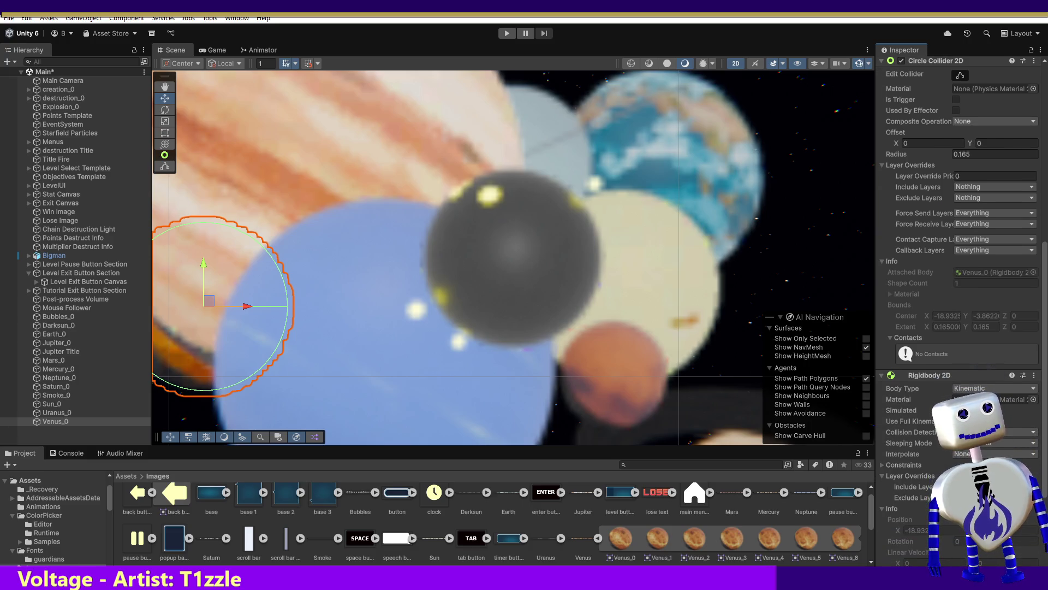
{"action": "left_click", "coordinate": [51, 326]}
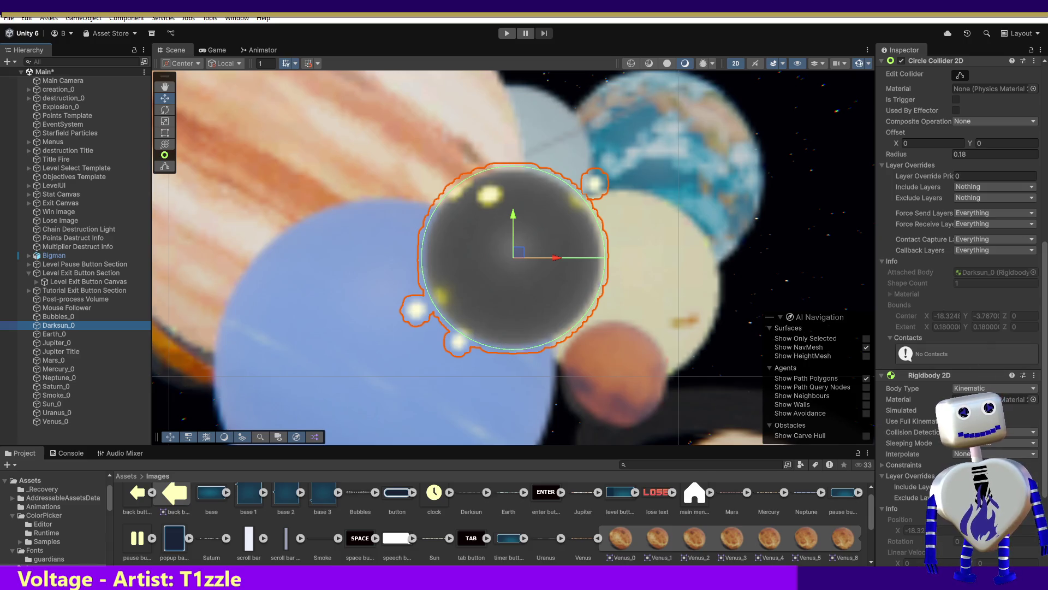
{"action": "left_click", "coordinate": [956, 410]}
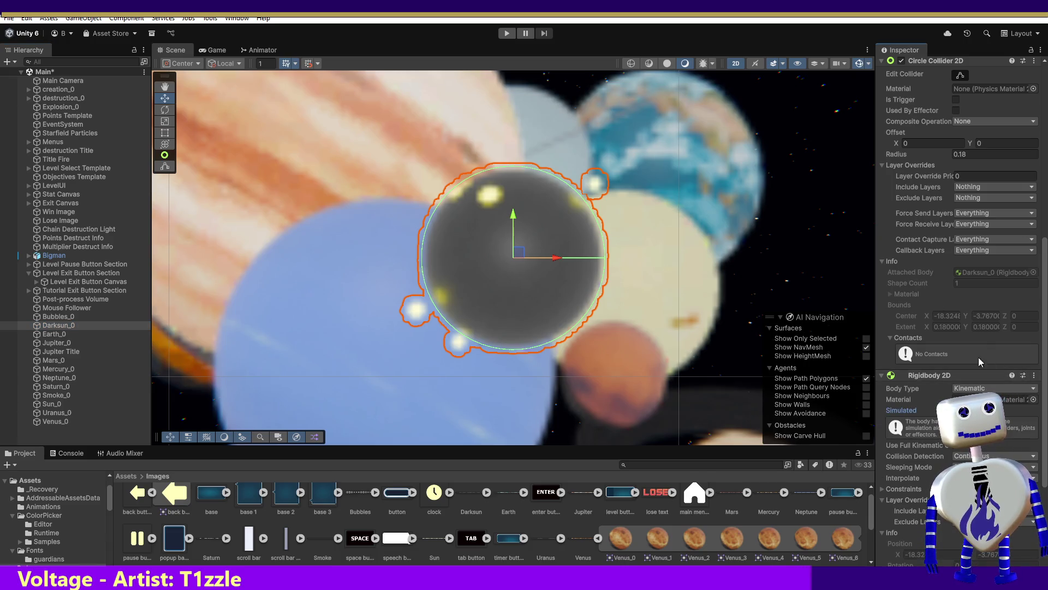
{"action": "double_click", "coordinate": [83, 336]}
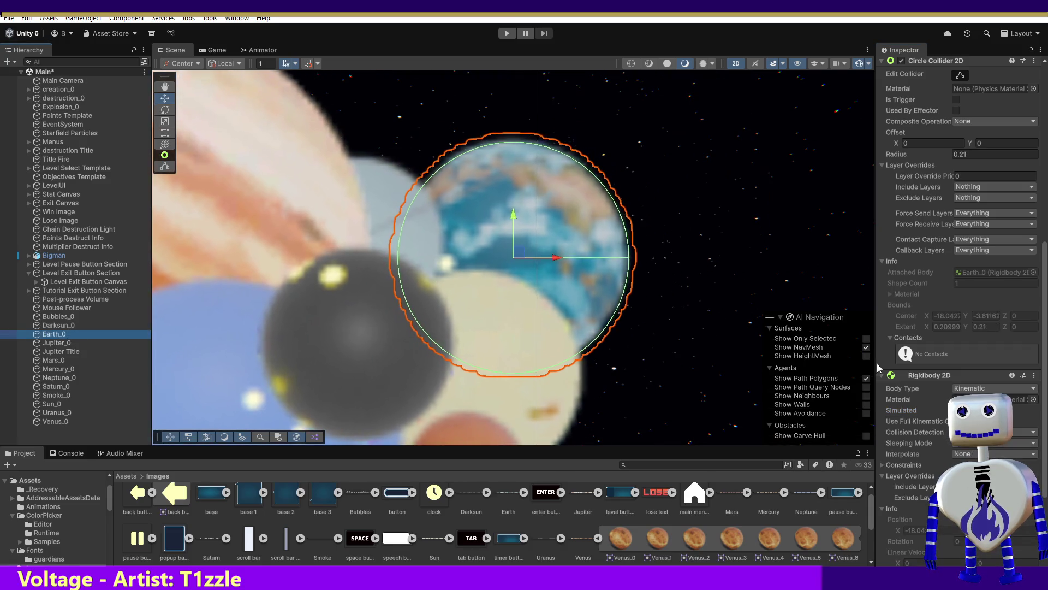
{"action": "left_click", "coordinate": [956, 410]}
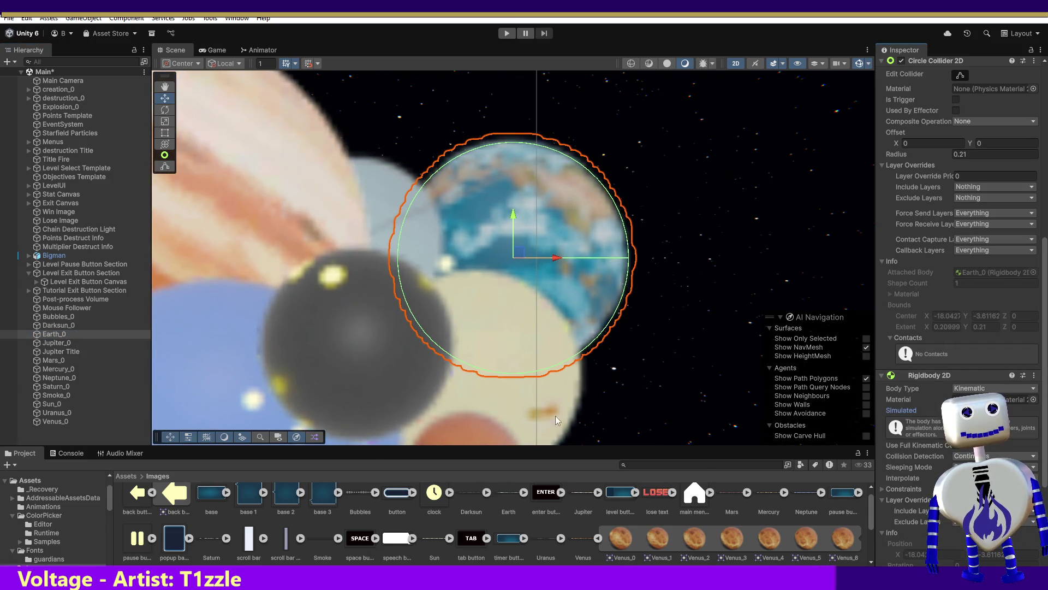
{"action": "double_click", "coordinate": [61, 342]}
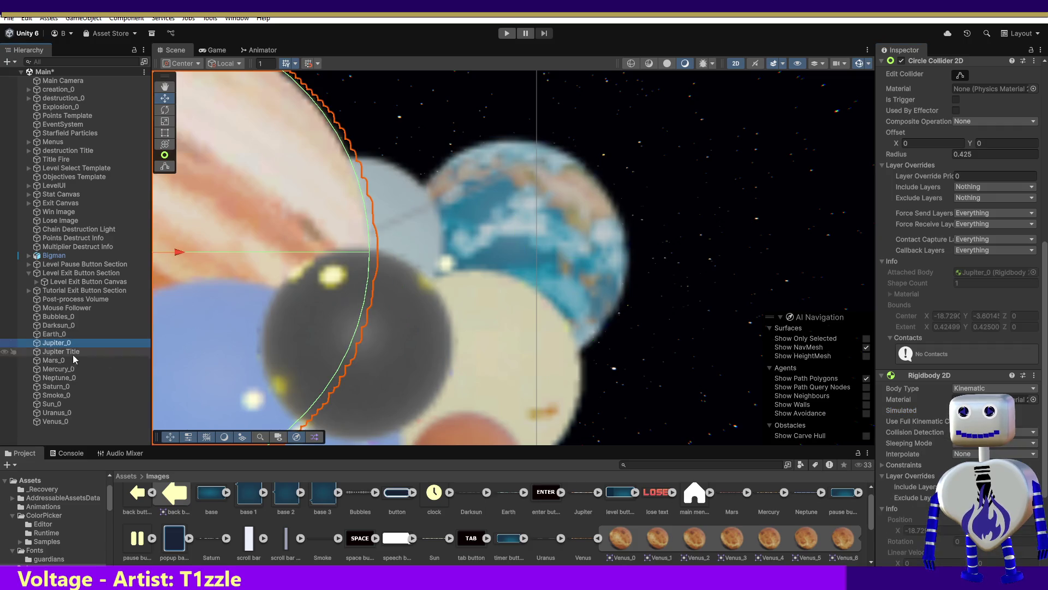
{"action": "left_click", "coordinate": [956, 410]}
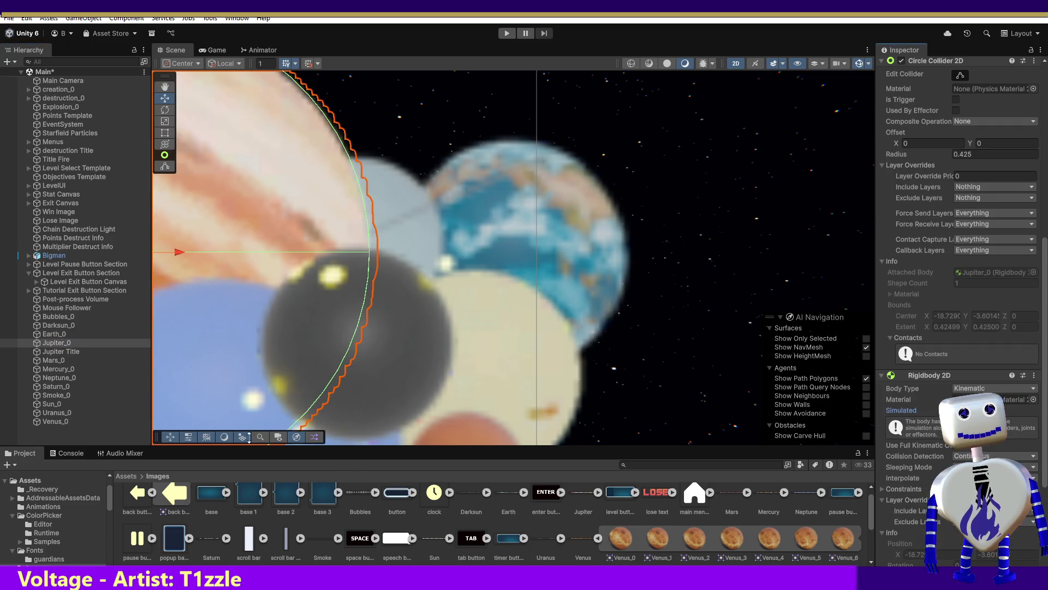
Untick Rigidbody 2D Simulated on Mars_0, Mercury_0 and Neptune_0.
{"action": "left_click", "coordinate": [80, 361]}
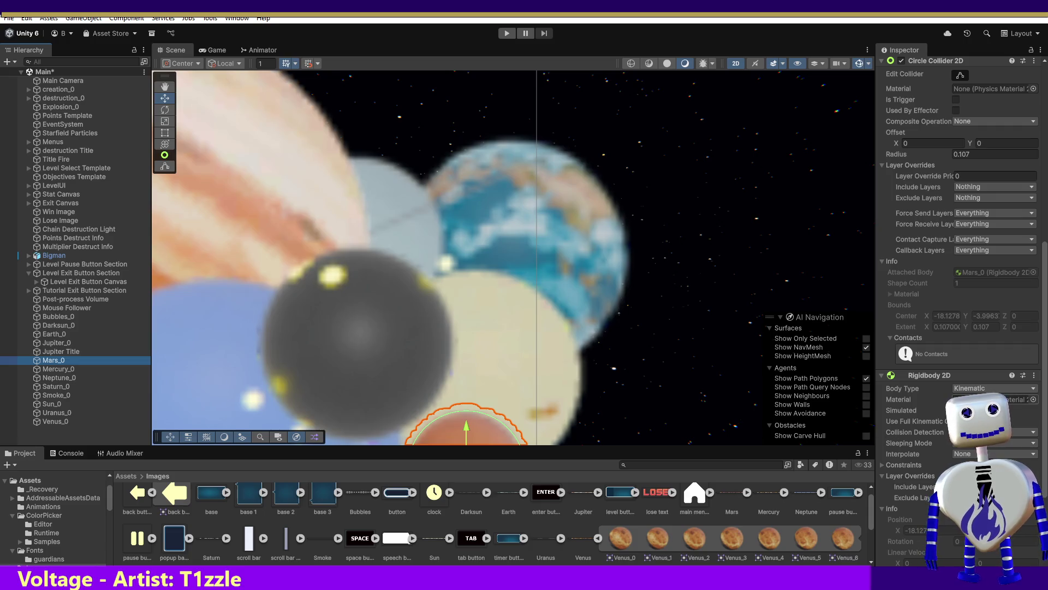
{"action": "left_click", "coordinate": [956, 410]}
{"action": "left_click", "coordinate": [58, 369]}
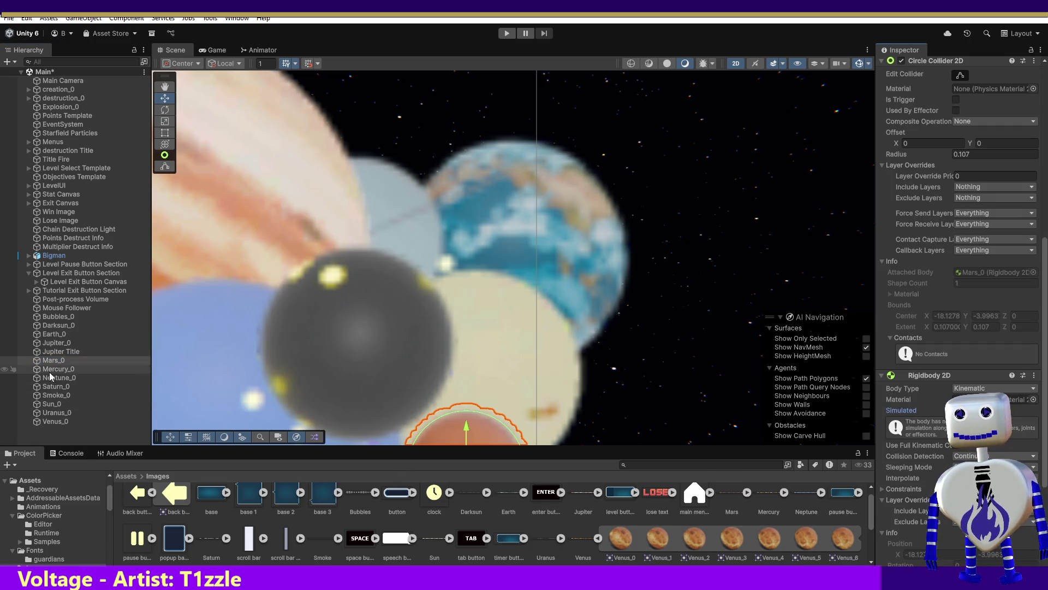
{"action": "left_click", "coordinate": [956, 410]}
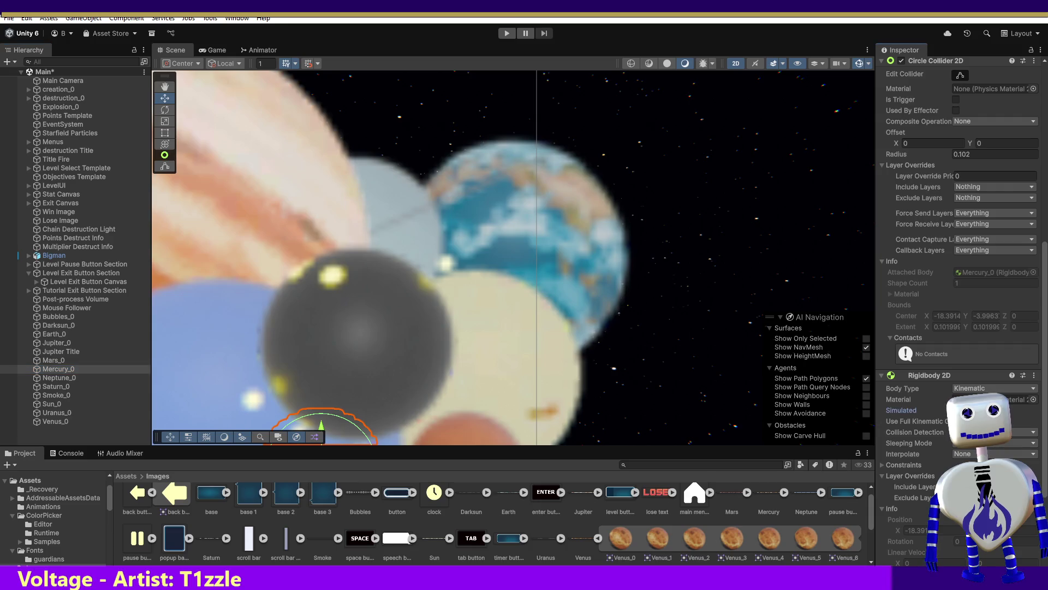
{"action": "left_click", "coordinate": [59, 378]}
{"action": "left_click", "coordinate": [956, 410]}
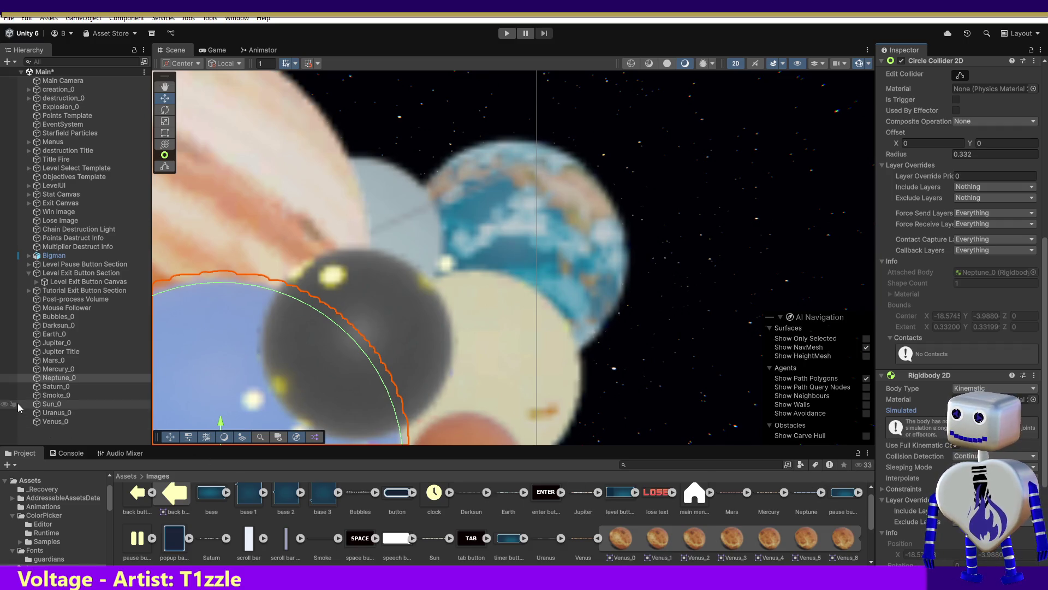
Inspect the Saturn, Sun, Uranus and Venus colliders, then start a play-test.
{"action": "left_click", "coordinate": [50, 387]}
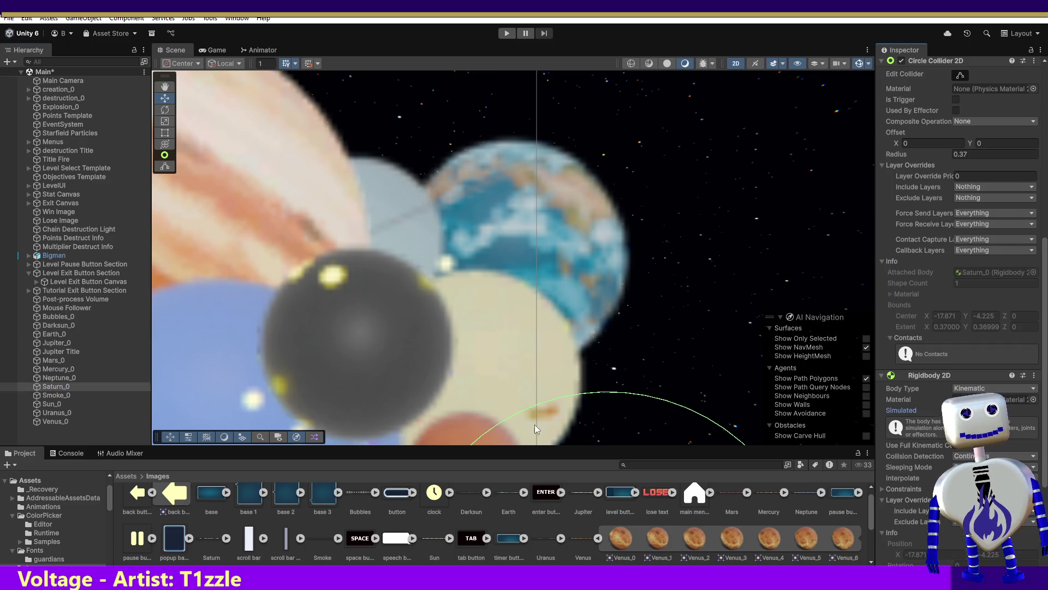
{"action": "left_click", "coordinate": [52, 404]}
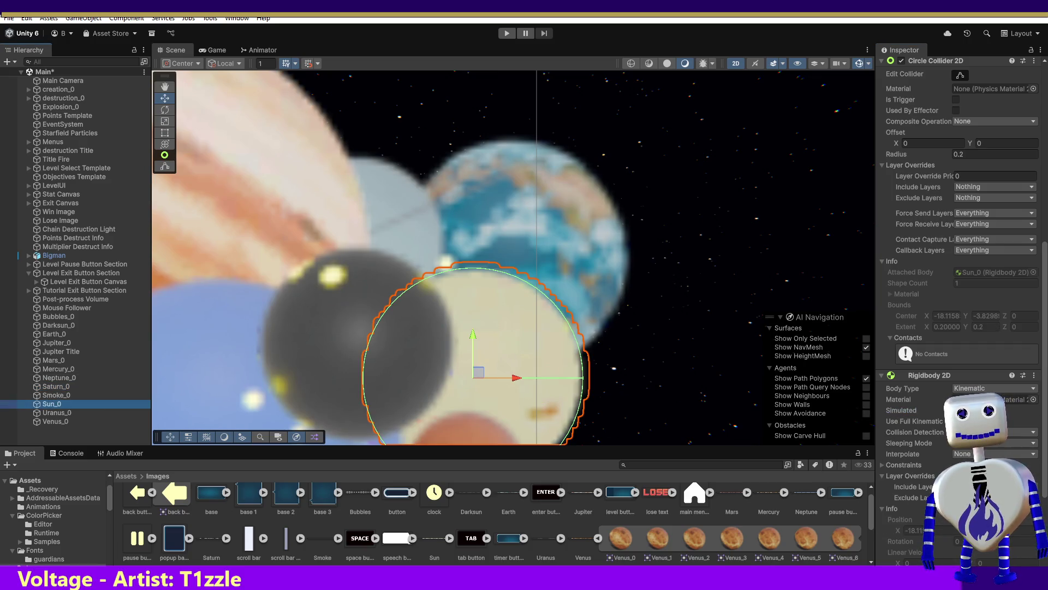
{"action": "left_click", "coordinate": [79, 413]}
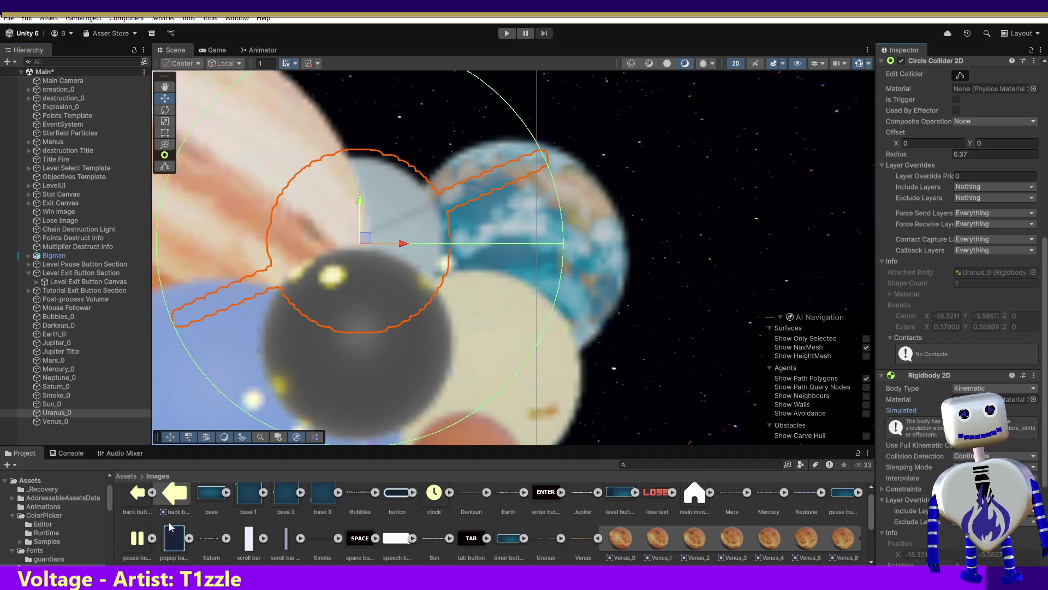
{"action": "left_click", "coordinate": [49, 421]}
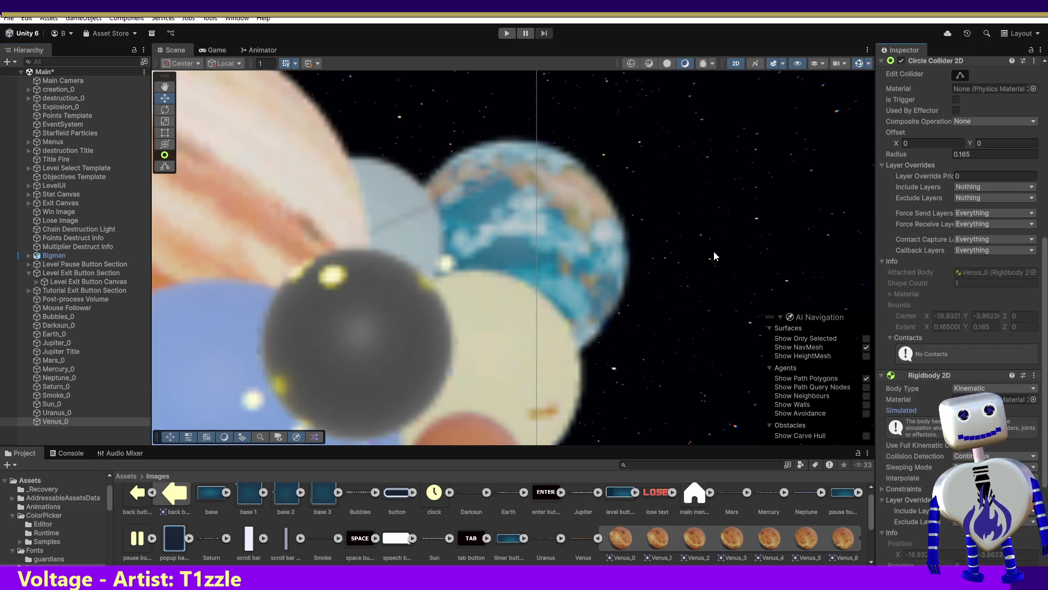
{"action": "left_click", "coordinate": [505, 33]}
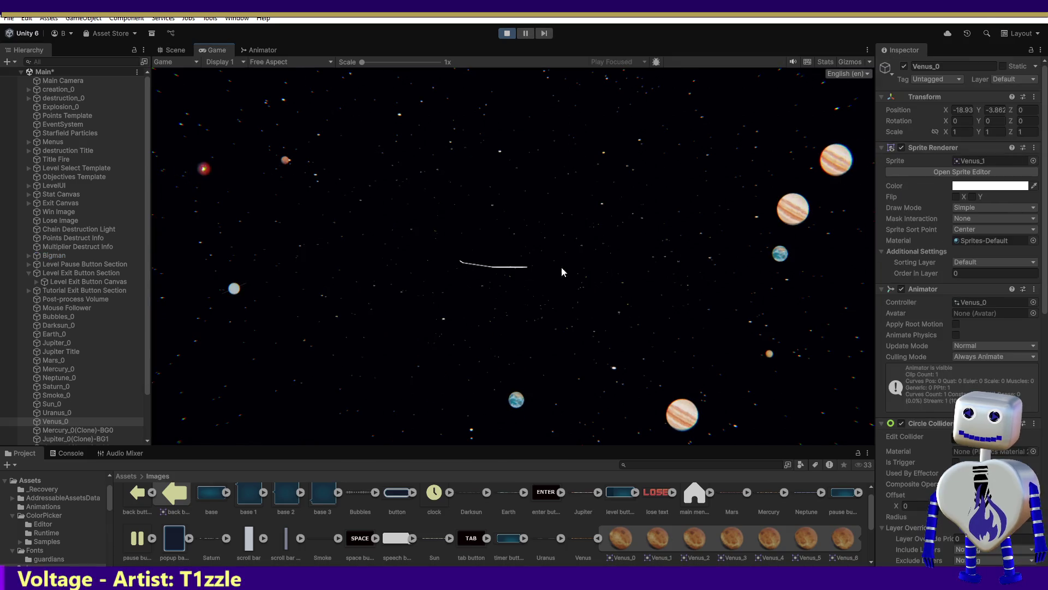
Enter a level from the title menu, play it briefly, then stop the play-test.
{"action": "left_click", "coordinate": [543, 227]}
{"action": "left_click", "coordinate": [562, 218]}
{"action": "left_click", "coordinate": [732, 336]}
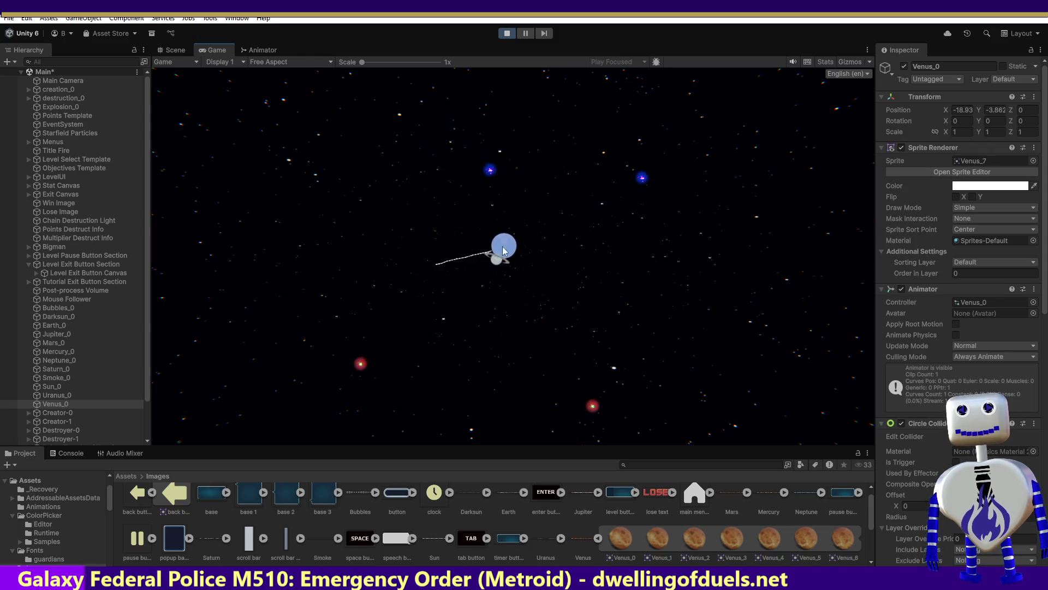
{"action": "left_click", "coordinate": [507, 33]}
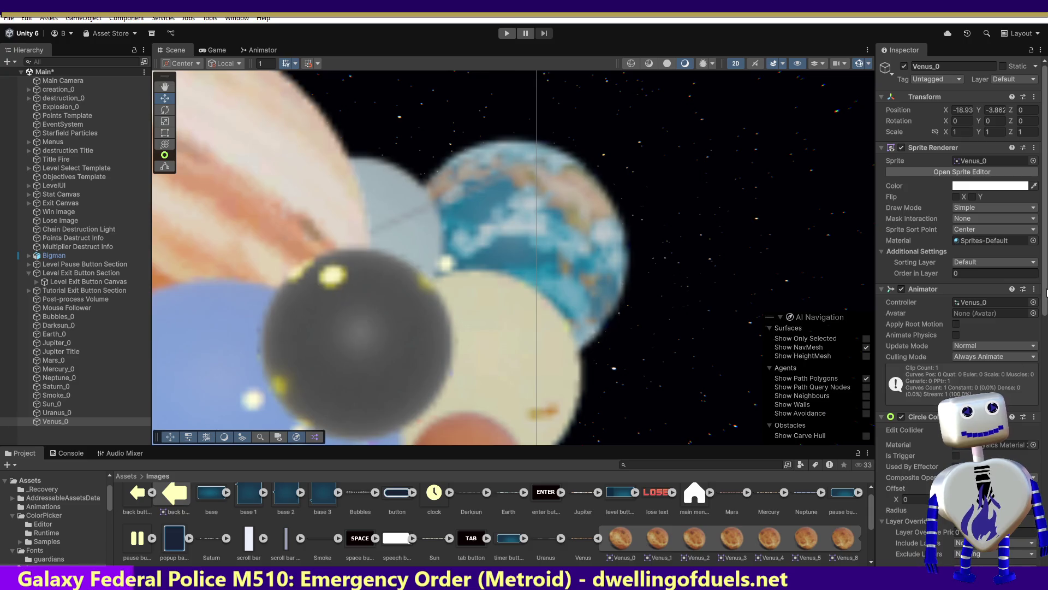
Review Rigidbody 2D settings of Uranus, Neptune, Mercury, Mars, Earth and Darksun, then save the Main scene.
{"action": "left_click_drag", "start_coordinate": [1044, 290], "coordinate": [1044, 472]}
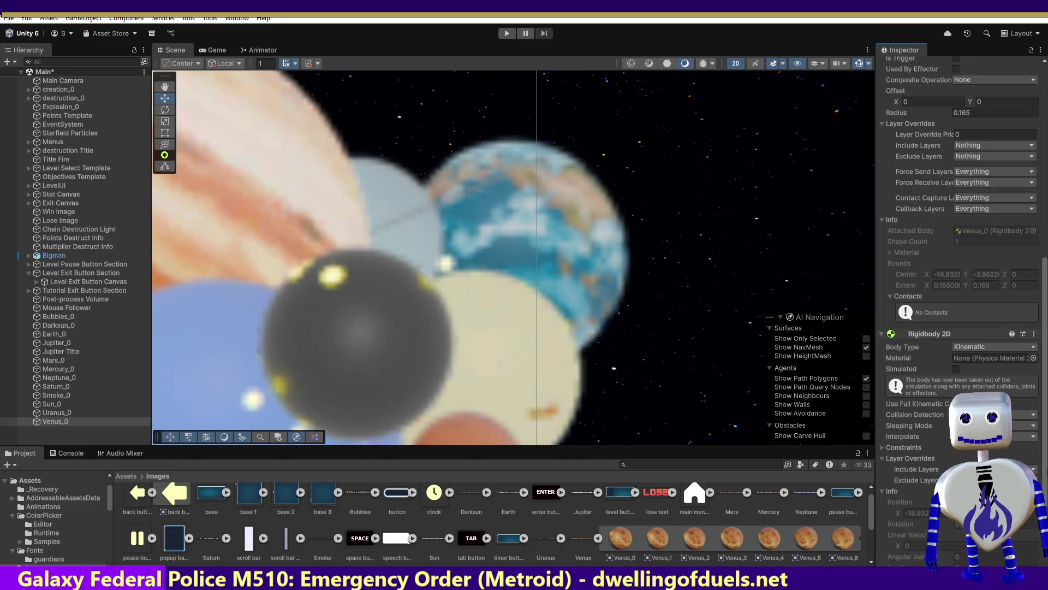
{"action": "key", "text": "Up"}
{"action": "key", "text": "Up"}
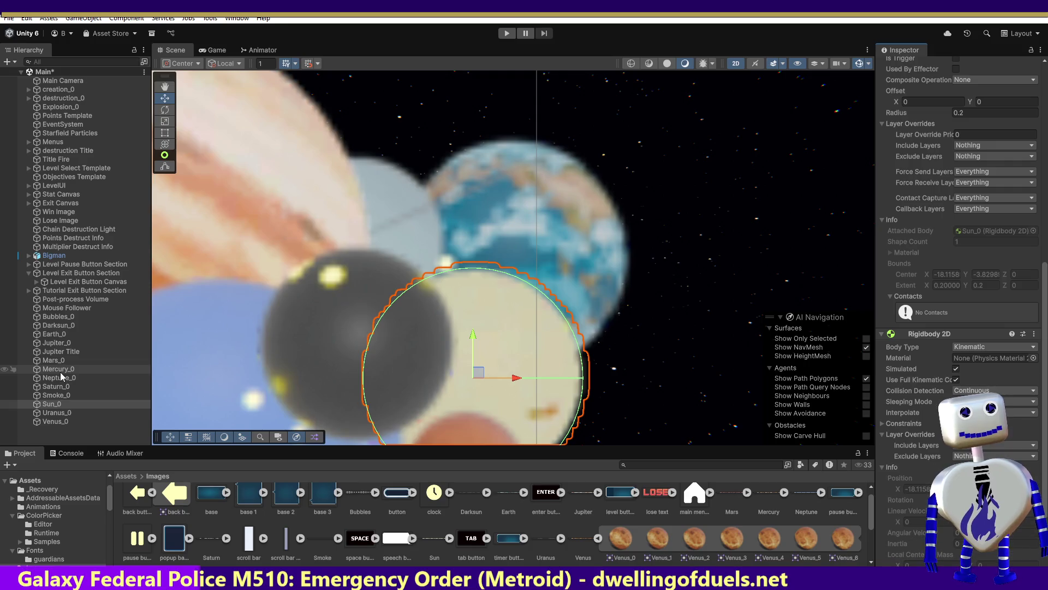
{"action": "left_click", "coordinate": [61, 377]}
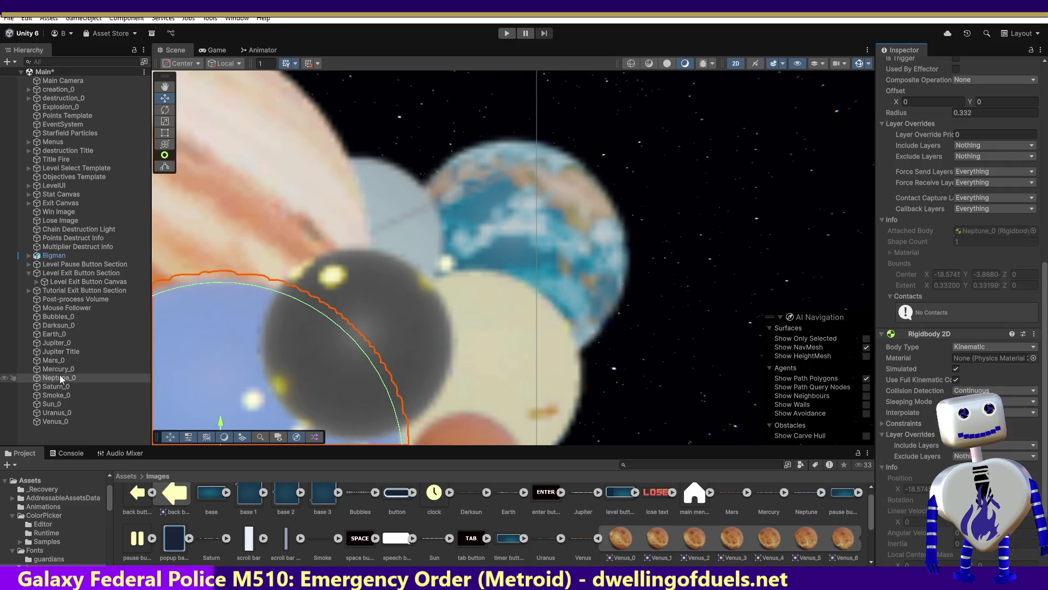
{"action": "key", "text": "Up"}
{"action": "key", "text": "Up"}
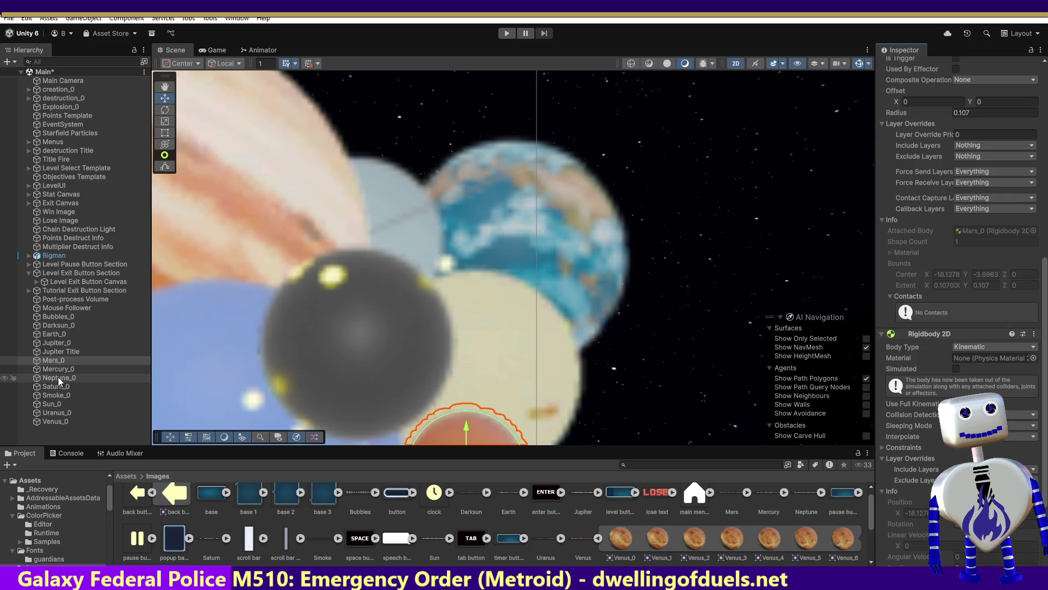
{"action": "key", "text": "Up"}
{"action": "key", "text": "Up"}
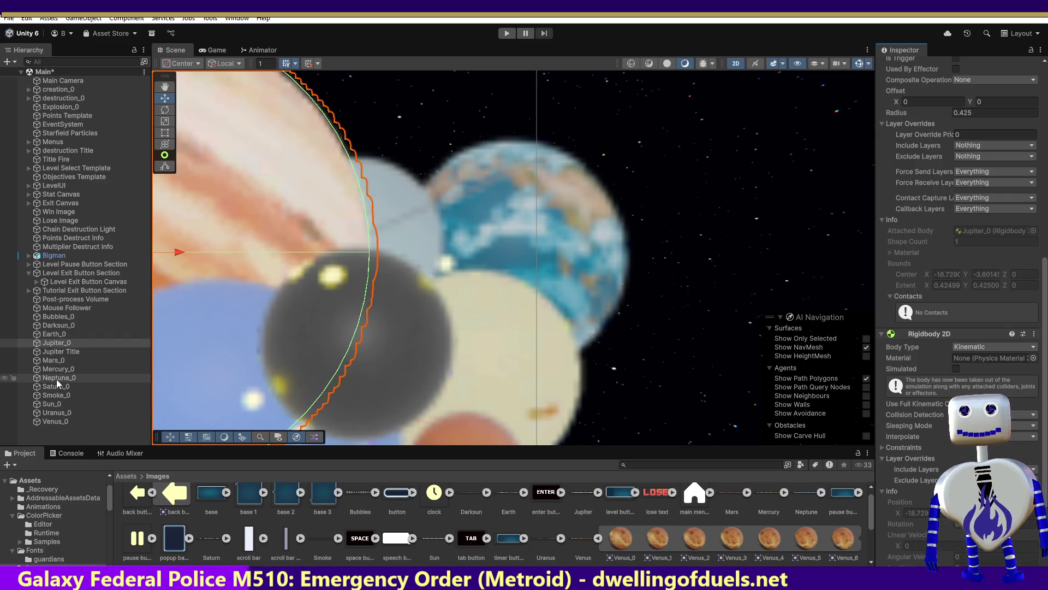
{"action": "key", "text": "Up"}
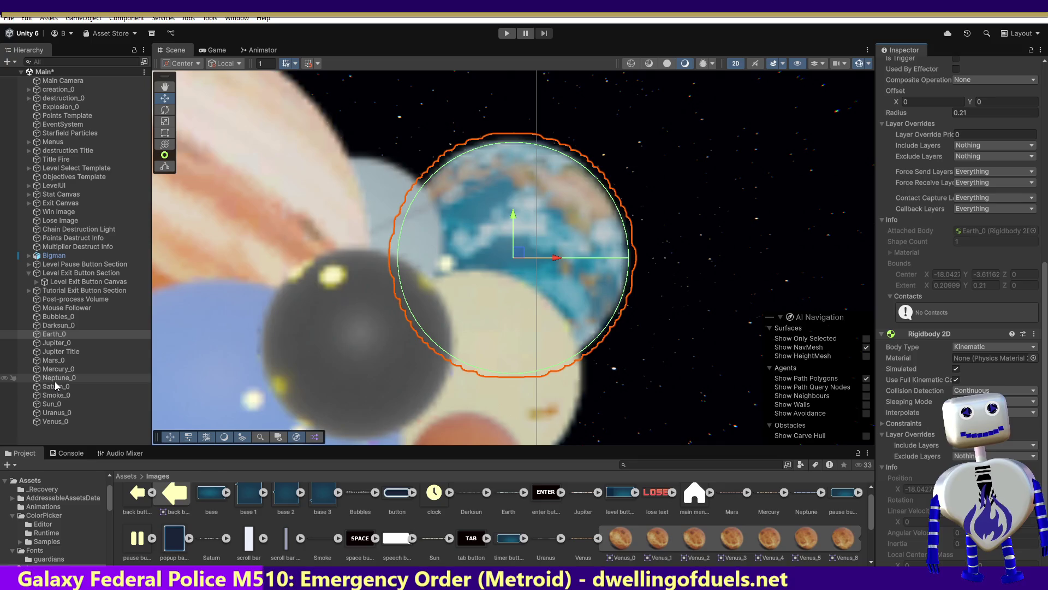
{"action": "key", "text": "Up"}
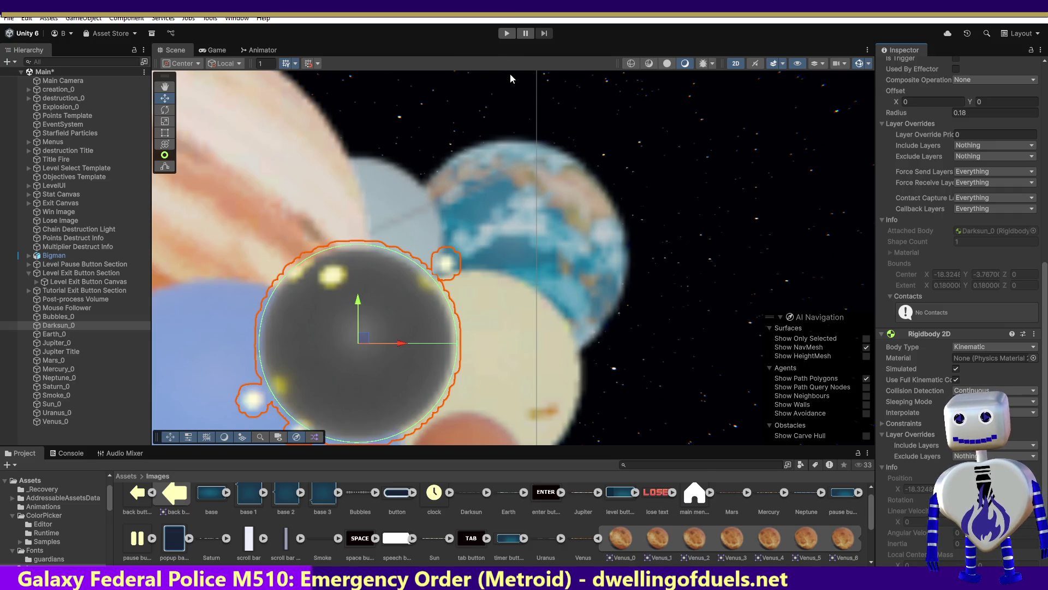
{"action": "key", "text": "ctrl+s"}
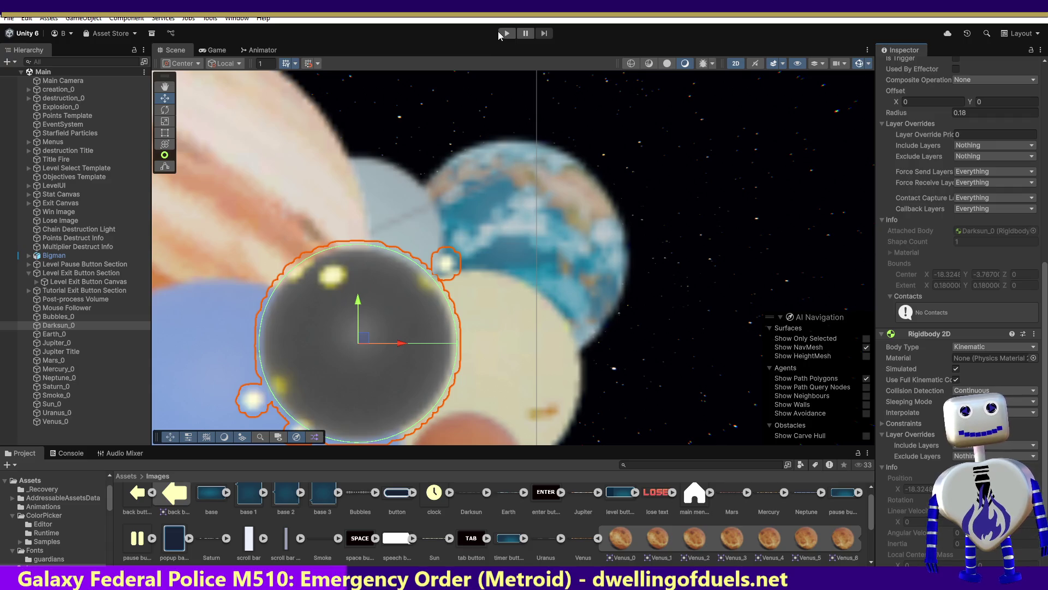
Start a play-test and launch the Skill Challenge level from the title menu.
{"action": "left_click", "coordinate": [506, 34]}
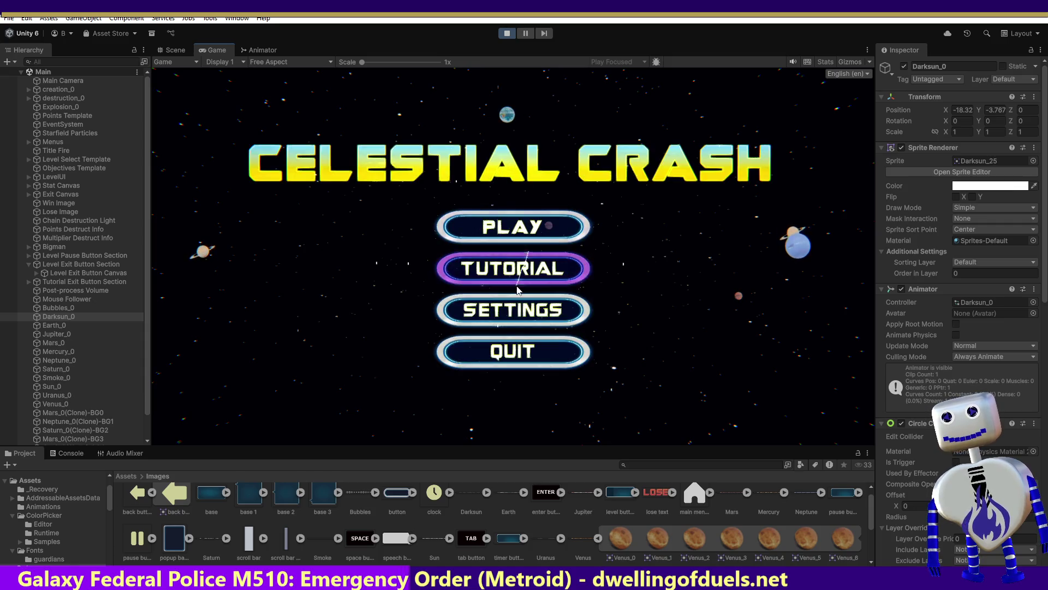
{"action": "left_click", "coordinate": [532, 232]}
{"action": "left_click", "coordinate": [523, 283]}
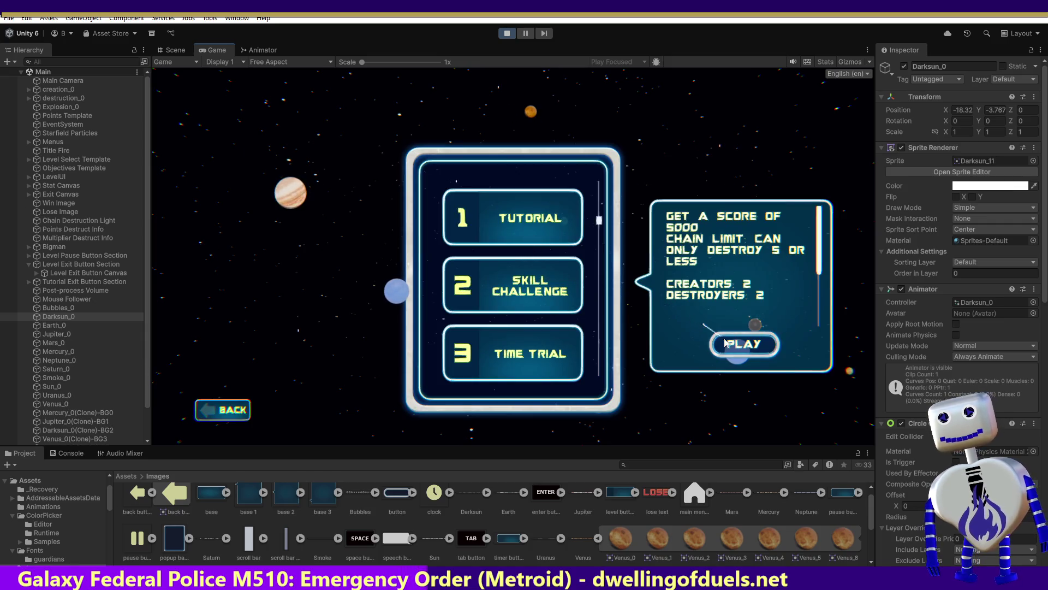
{"action": "left_click", "coordinate": [725, 343]}
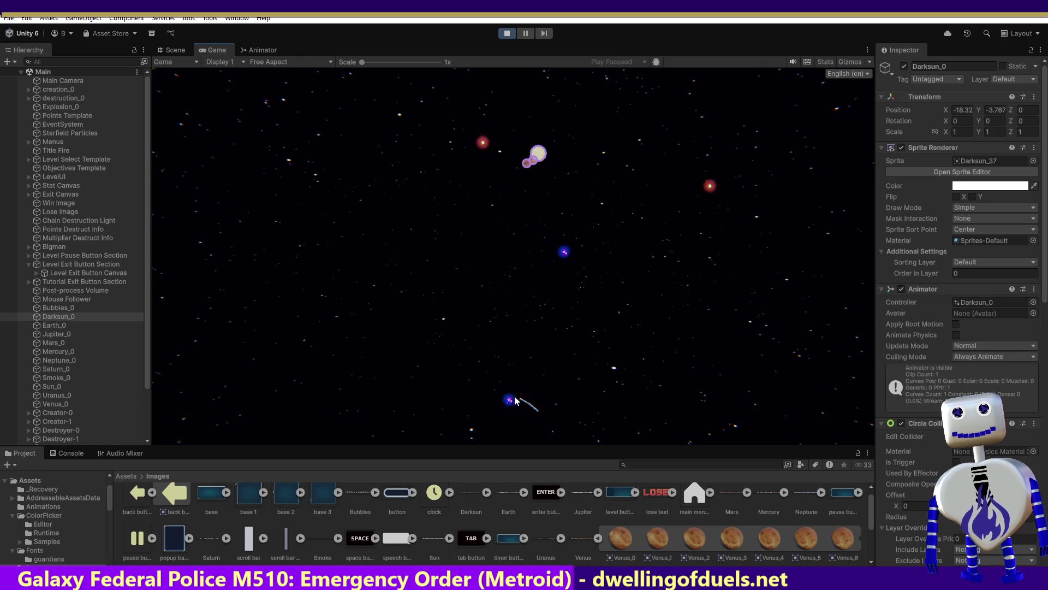
Drag Saturn and a blue planet toward the Darksun, check its Body Type, then stop playing.
{"action": "left_click_drag", "start_coordinate": [501, 274], "coordinate": [547, 151]}
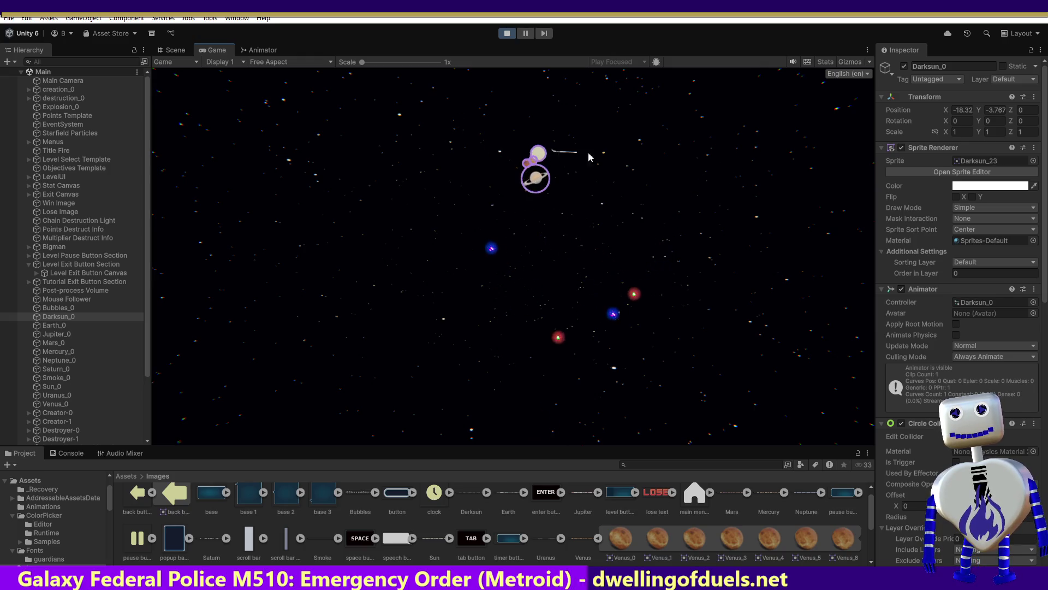
{"action": "mouse_move", "coordinate": [461, 318]}
{"action": "left_mouse_down"}
{"action": "mouse_move", "coordinate": [453, 321]}
{"action": "mouse_move", "coordinate": [520, 338]}
{"action": "mouse_move", "coordinate": [534, 217]}
{"action": "mouse_move", "coordinate": [515, 146]}
{"action": "left_mouse_up"}
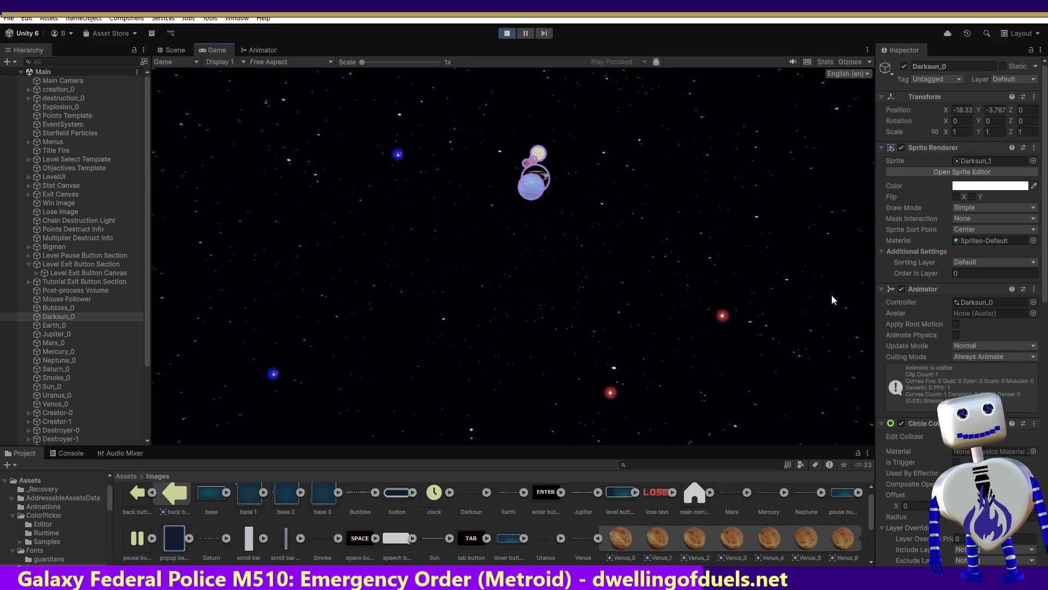
{"action": "left_click_drag", "start_coordinate": [1046, 275], "coordinate": [1045, 518]}
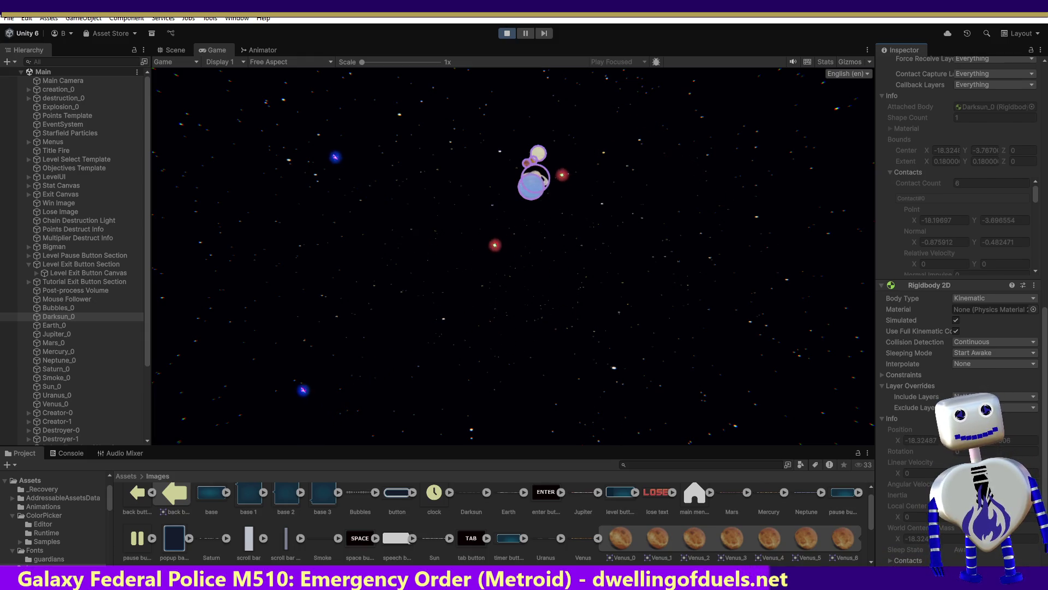
{"action": "left_click", "coordinate": [965, 299]}
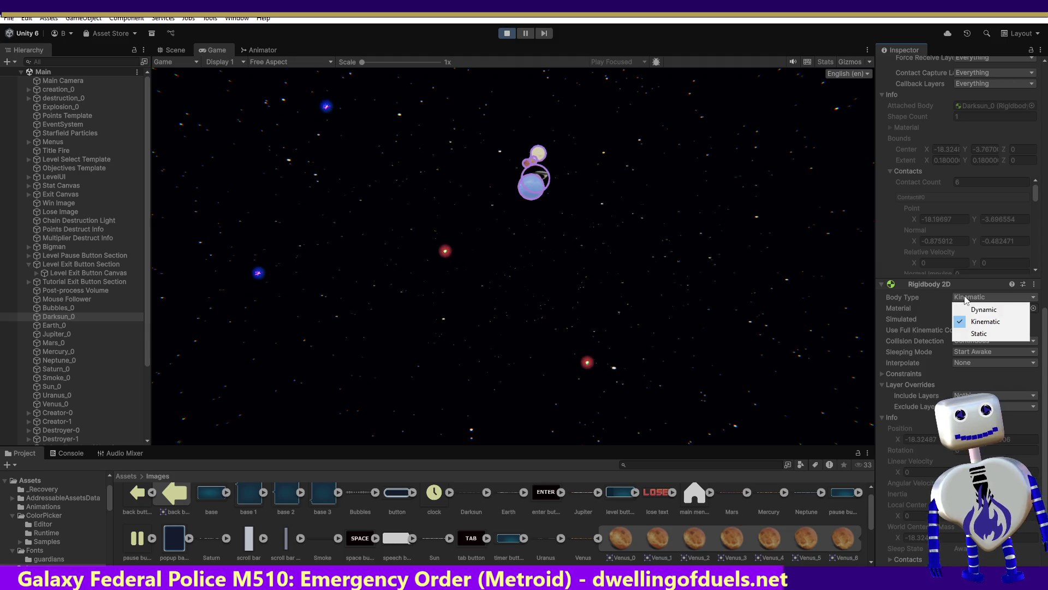
{"action": "left_click", "coordinate": [506, 34]}
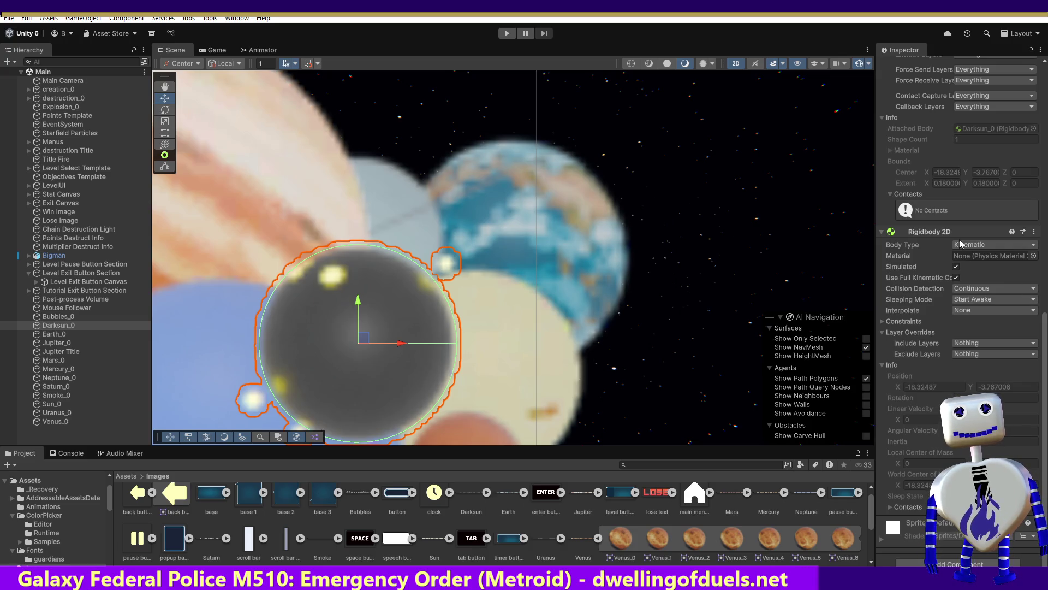
Set the Rigidbody 2D Body Type of Darksun_0 and Earth_0 to Dynamic.
{"action": "left_click", "coordinate": [990, 253]}
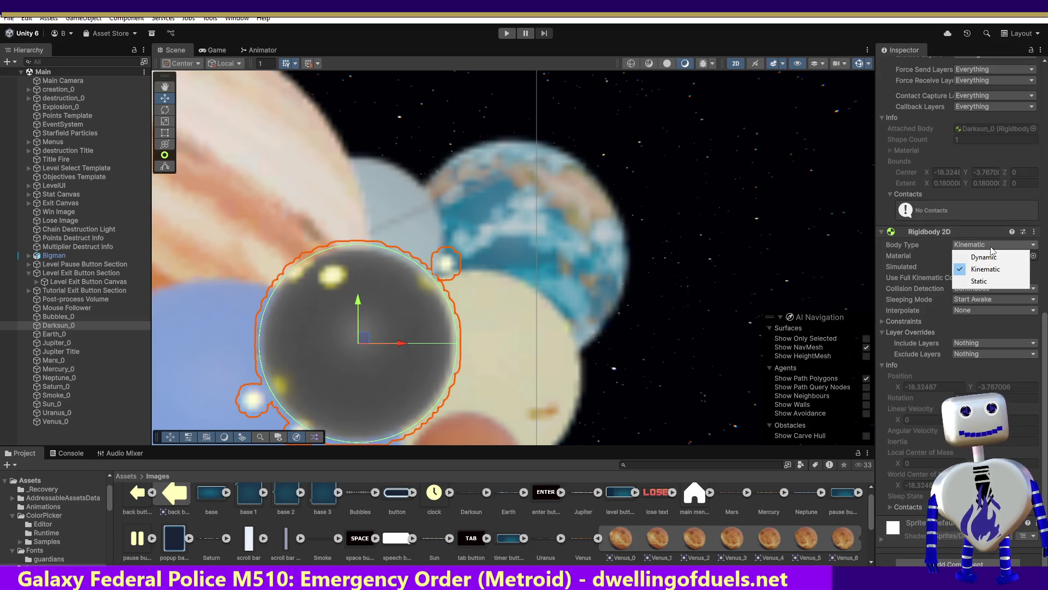
{"action": "left_click", "coordinate": [970, 256]}
{"action": "type", "text": "0"}
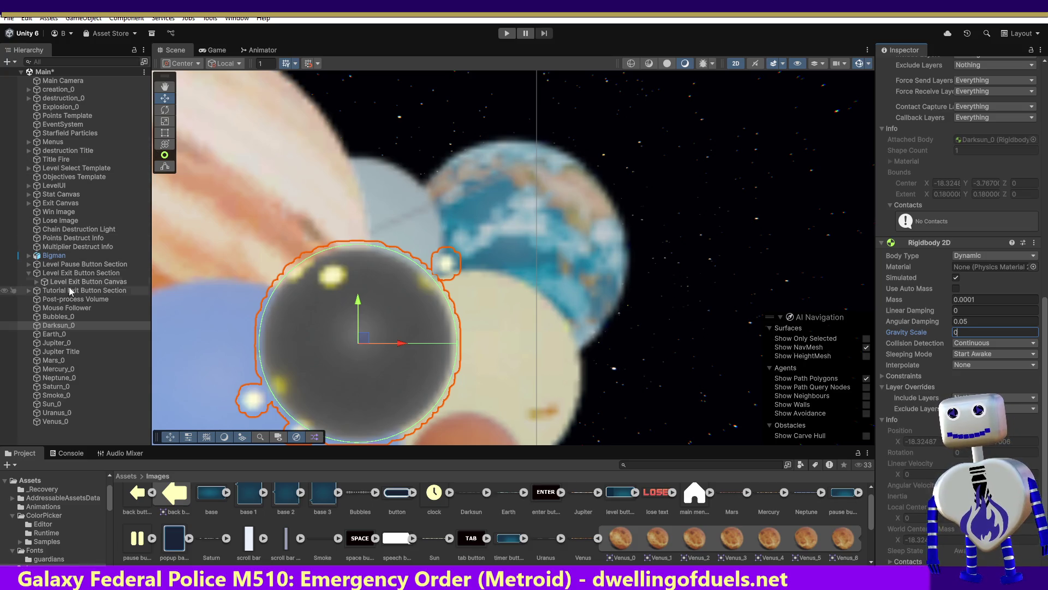
{"action": "left_click", "coordinate": [55, 334]}
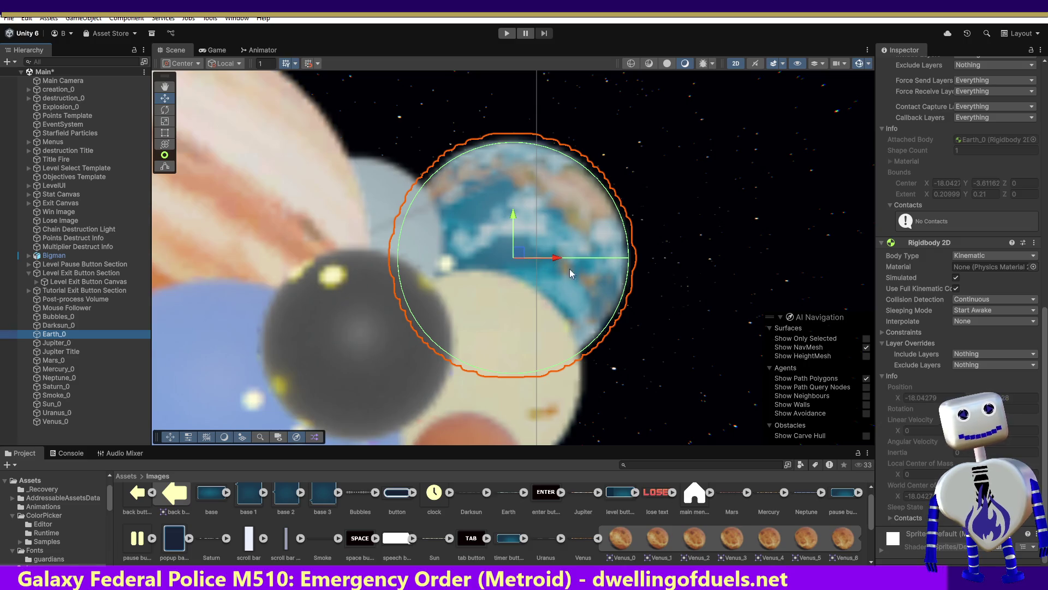
{"action": "scroll", "coordinate": [1043, 372], "scroll_direction": "down", "scroll_amount": 1}
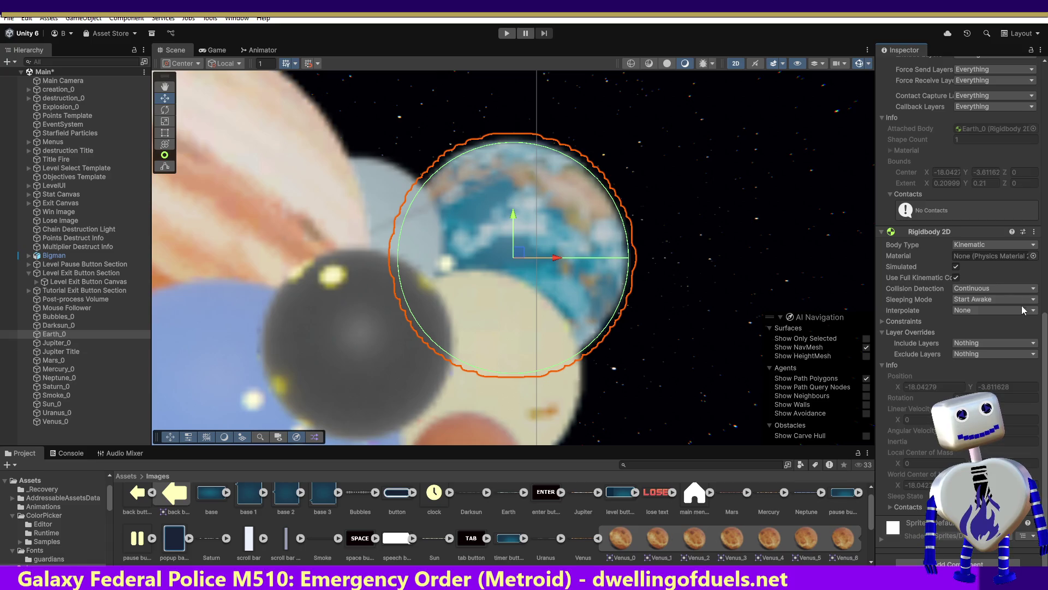
{"action": "left_click", "coordinate": [972, 244]}
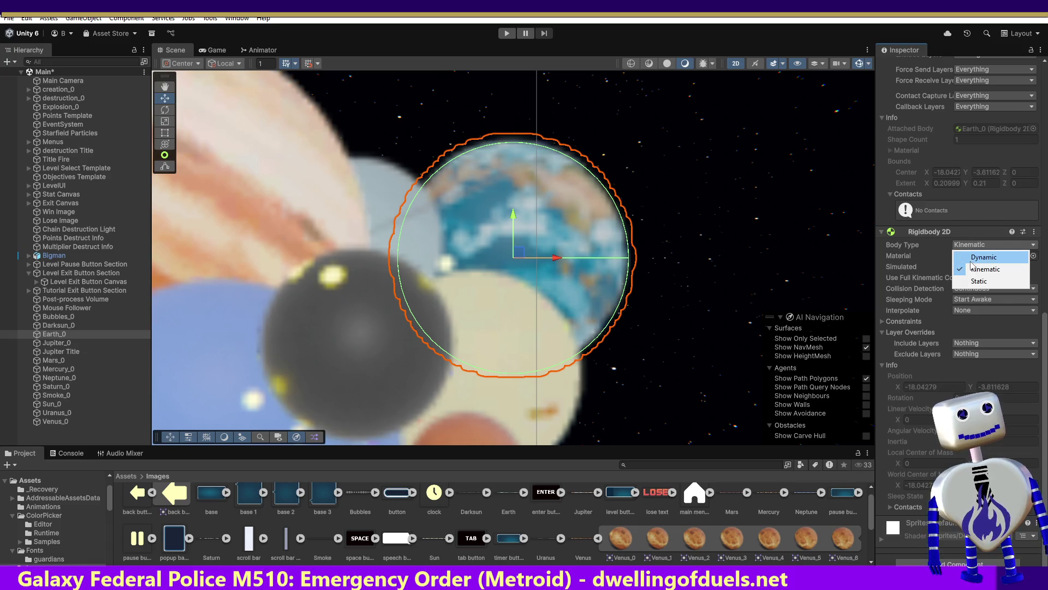
{"action": "left_click", "coordinate": [973, 253]}
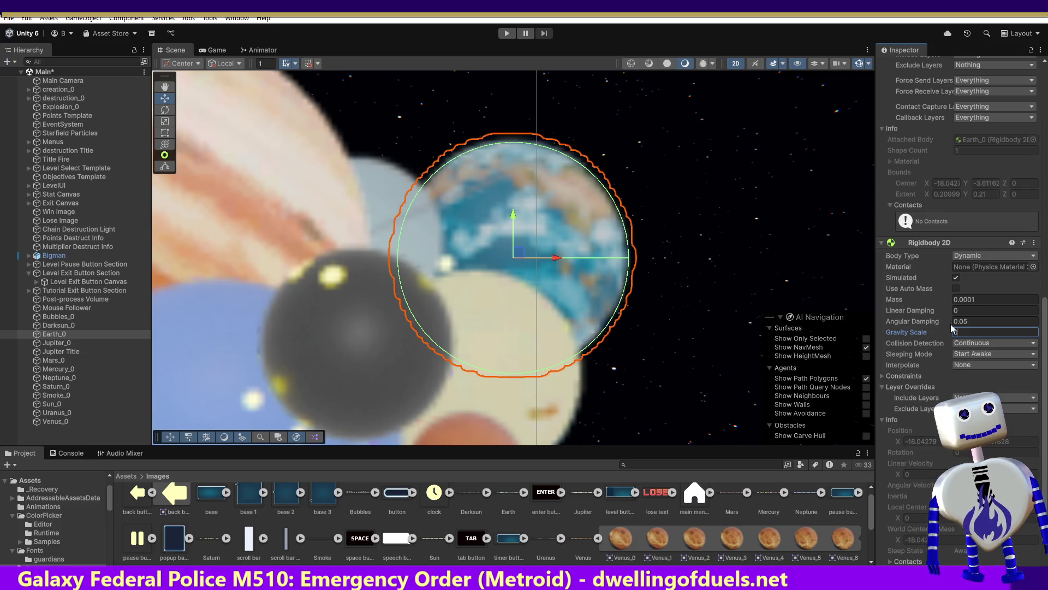
Set Jupiter_0, Mars_0 and Mercury_0 rigidbodies to Dynamic.
{"action": "left_click", "coordinate": [60, 342]}
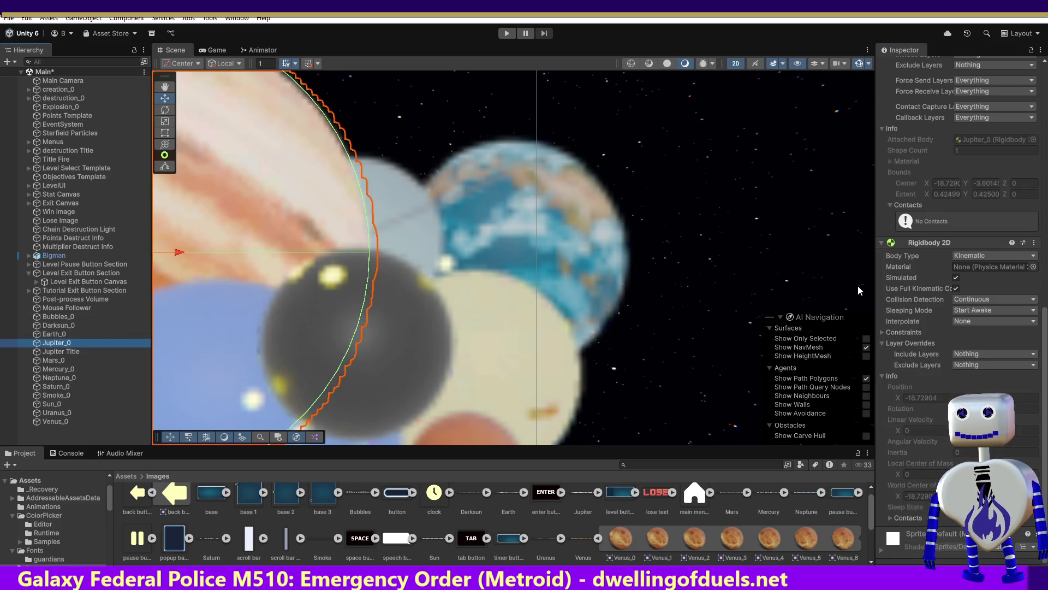
{"action": "left_click", "coordinate": [980, 256]}
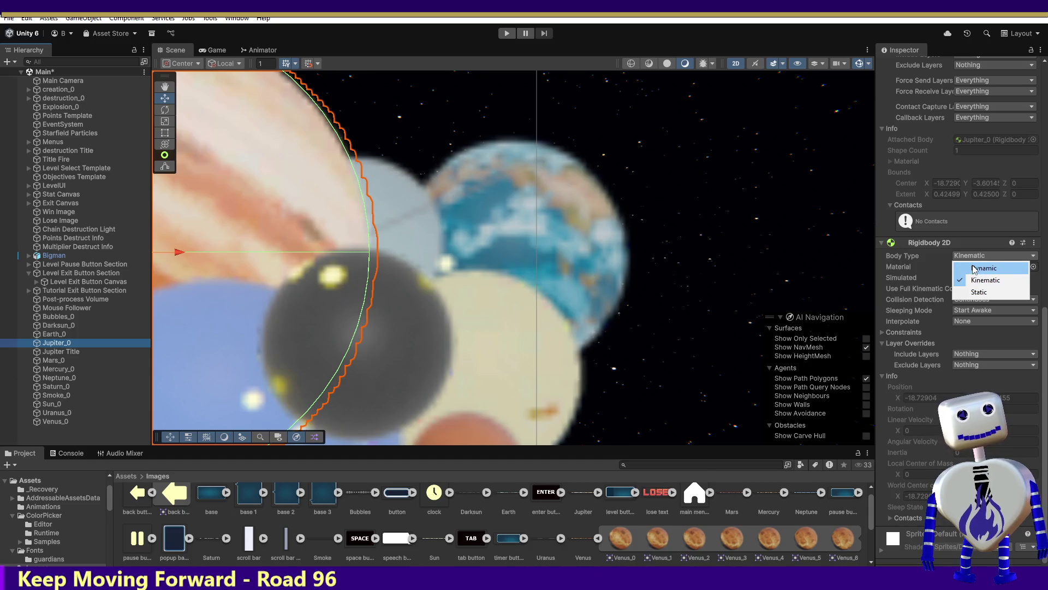
{"action": "left_click", "coordinate": [975, 269]}
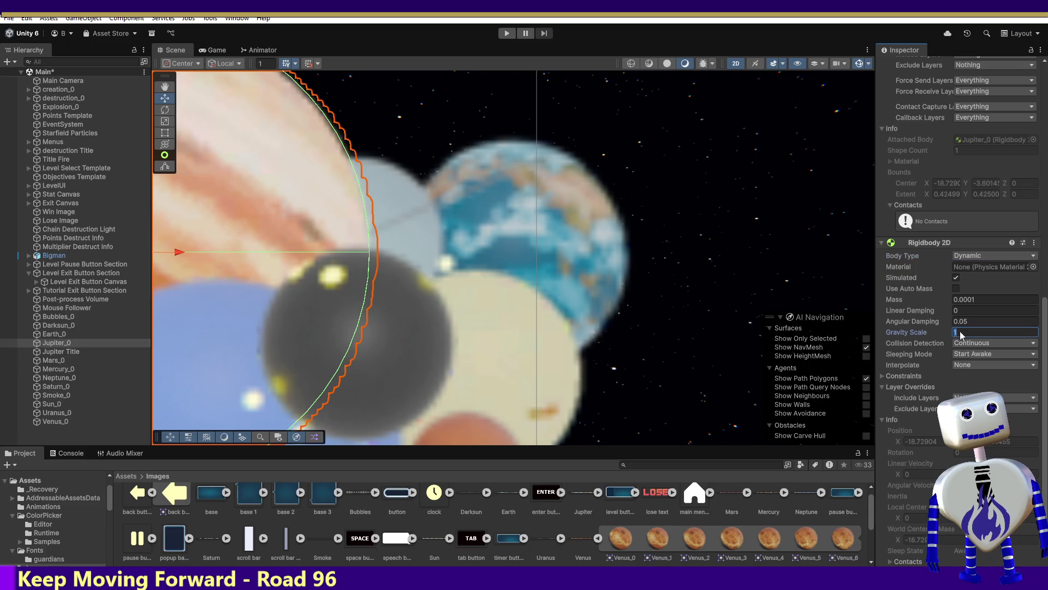
{"action": "left_click", "coordinate": [68, 359]}
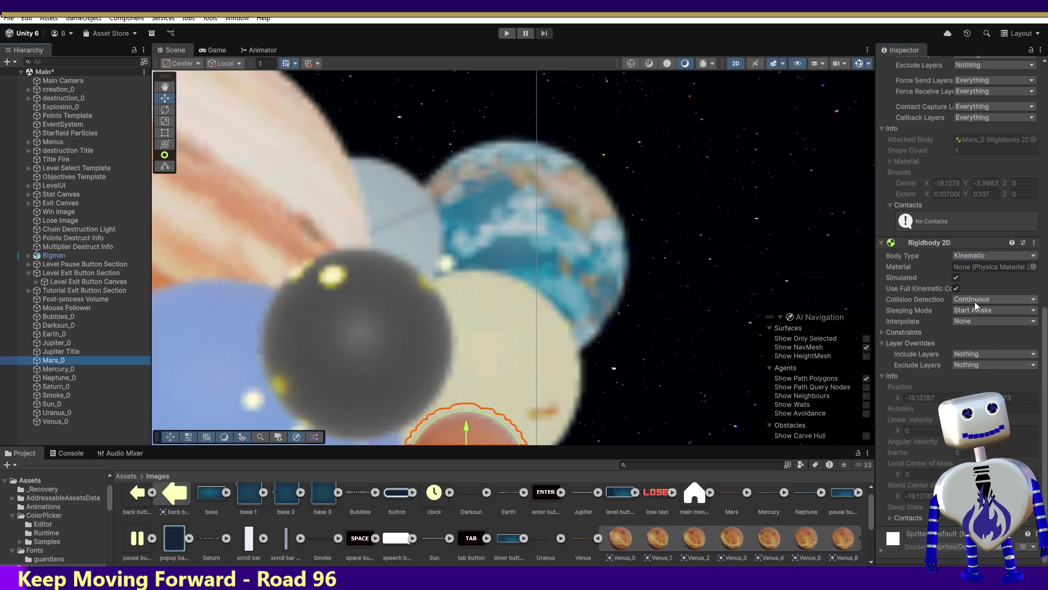
{"action": "left_click", "coordinate": [981, 268]}
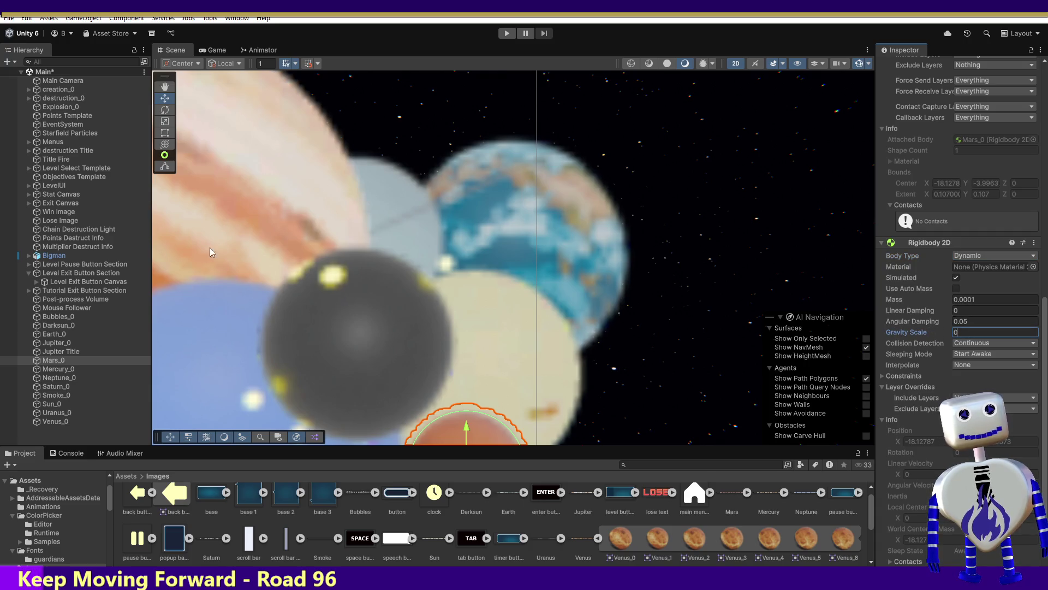
{"action": "left_click", "coordinate": [71, 370]}
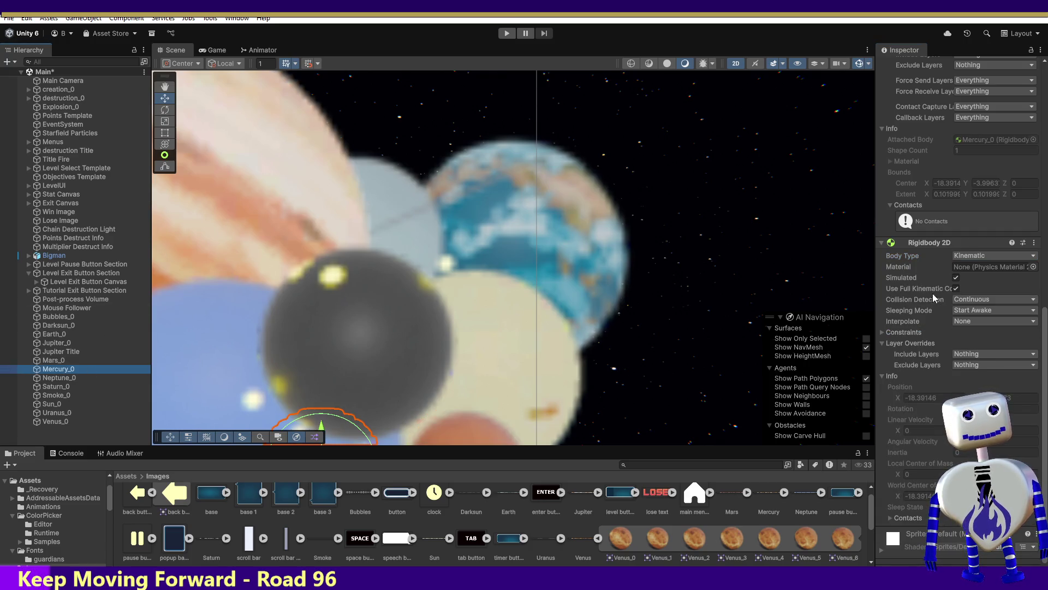
{"action": "left_click", "coordinate": [964, 255]}
{"action": "left_click", "coordinate": [969, 270]}
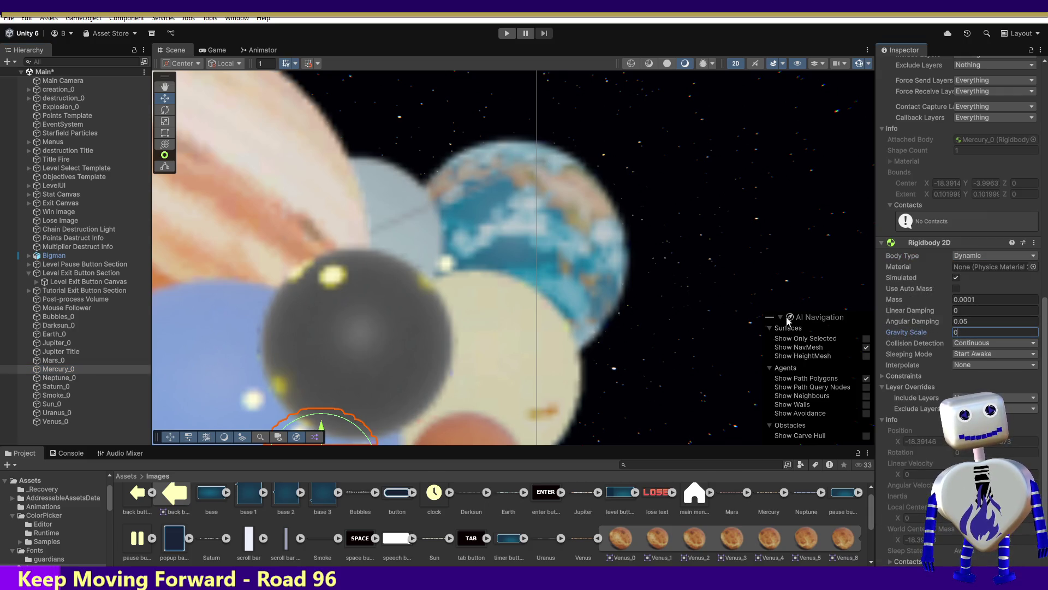
Set Neptune_0, Saturn_0 and Sun_0 rigidbodies to Dynamic.
{"action": "left_click", "coordinate": [55, 378]}
{"action": "left_click", "coordinate": [961, 257]}
{"action": "left_click", "coordinate": [968, 269]}
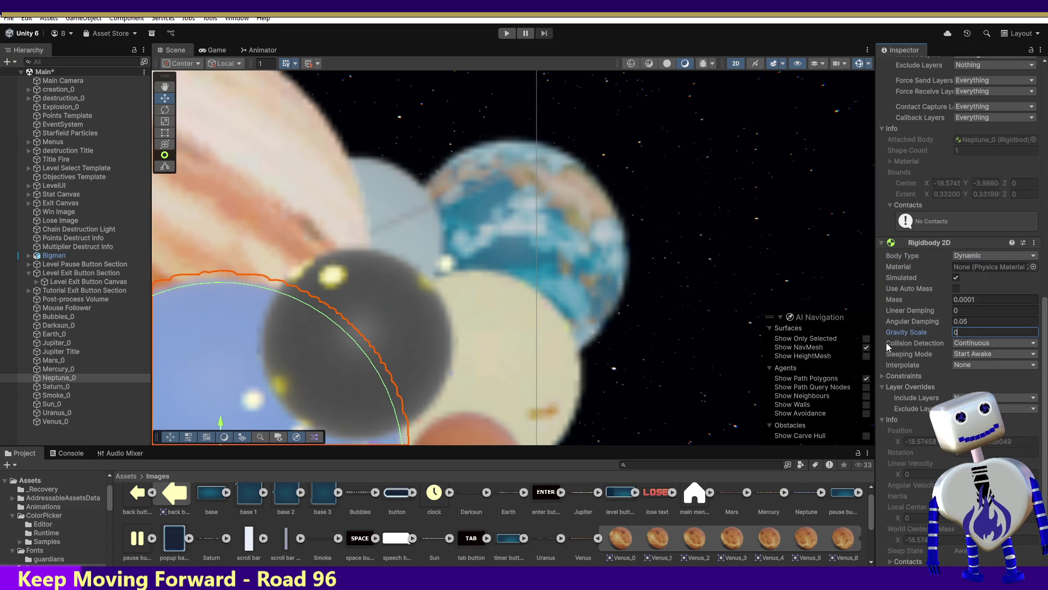
{"action": "left_click", "coordinate": [55, 386]}
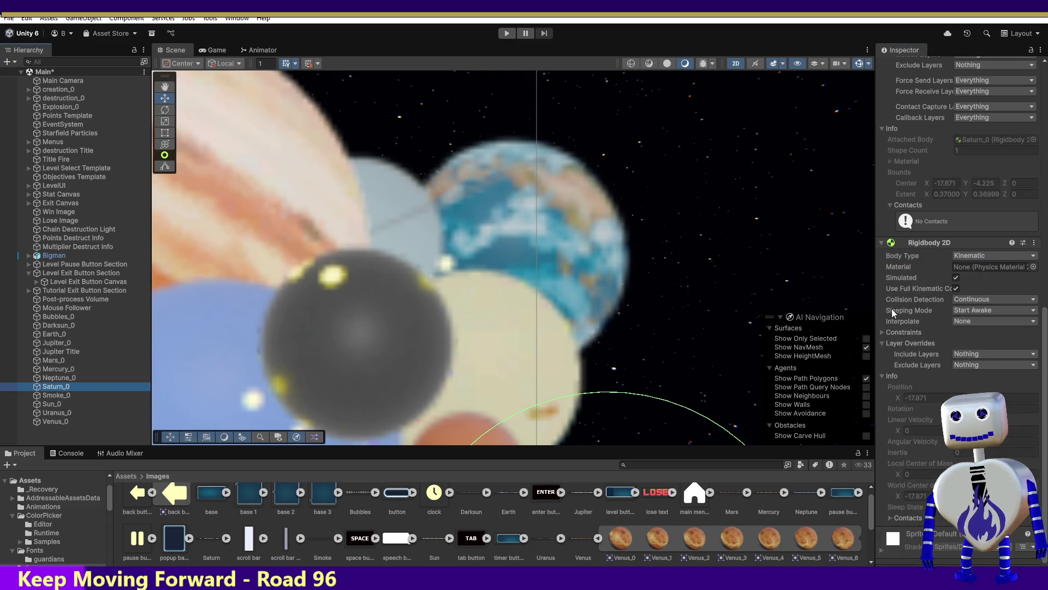
{"action": "left_click", "coordinate": [967, 256]}
{"action": "left_click", "coordinate": [967, 267]}
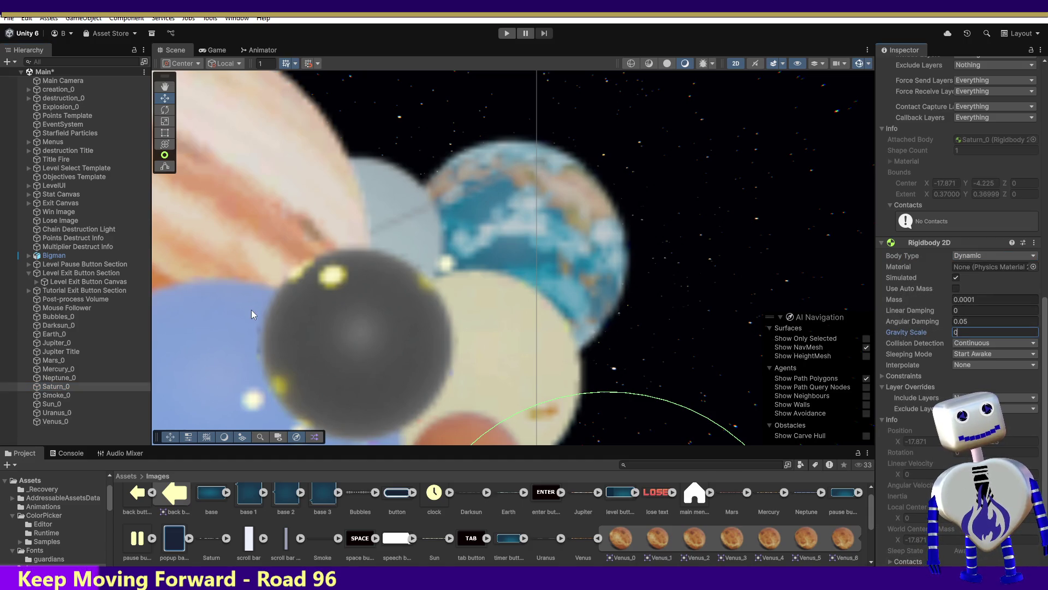
{"action": "left_click", "coordinate": [44, 403]}
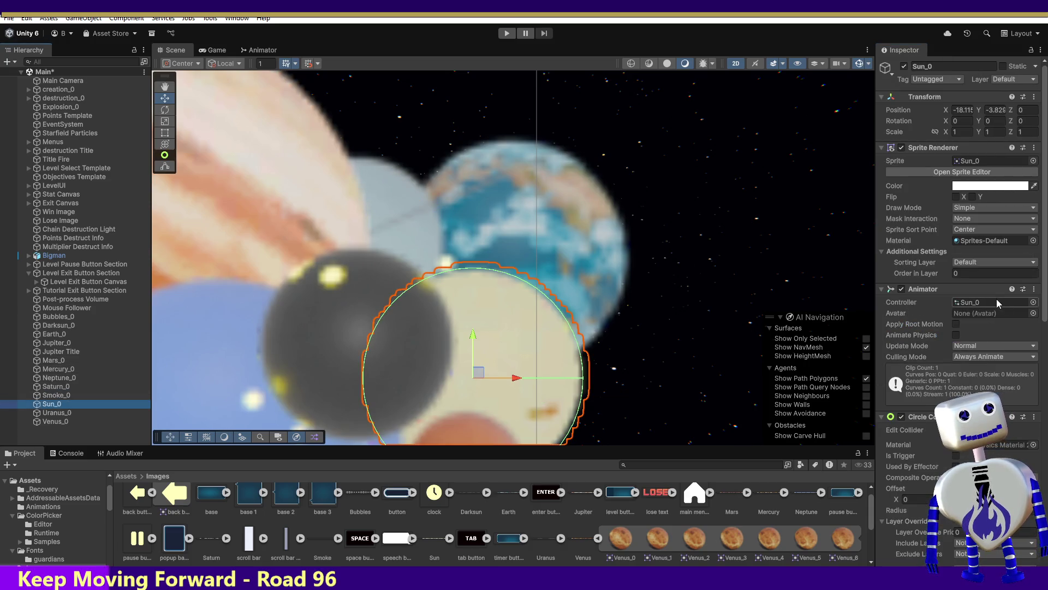
{"action": "left_click_drag", "start_coordinate": [1046, 309], "coordinate": [1047, 546]}
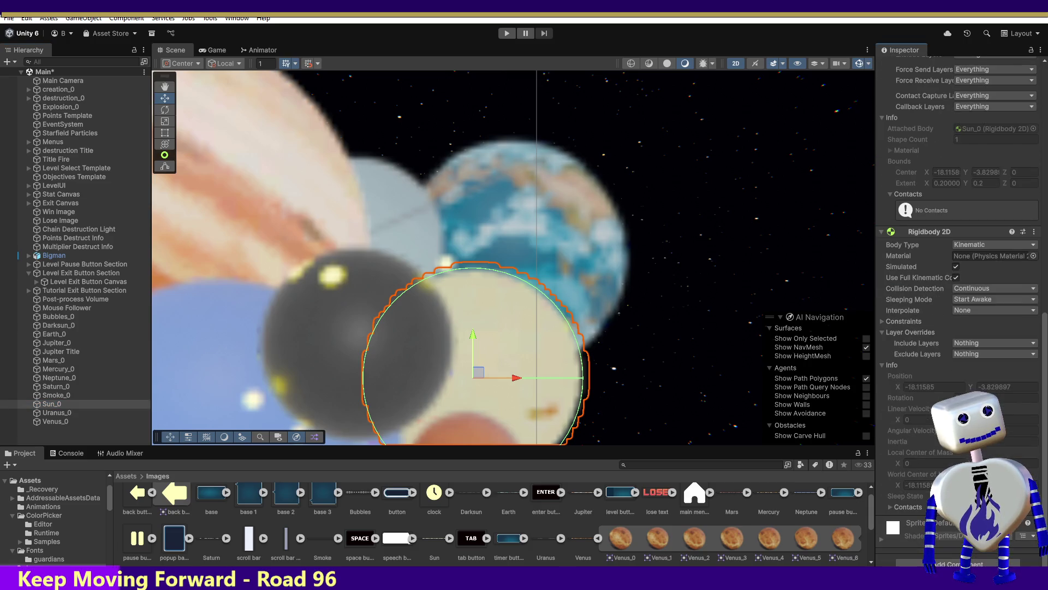
{"action": "left_click", "coordinate": [972, 246]}
{"action": "left_click", "coordinate": [975, 261]}
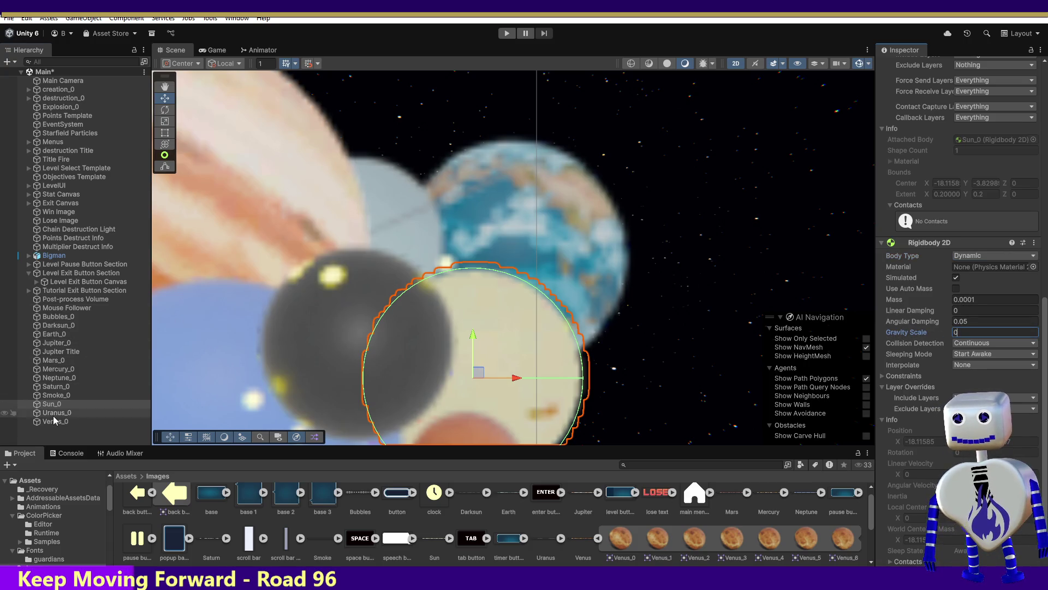
Make Uranus_0 and Venus_0 Dynamic with gravity scale 0, then start a play-test.
{"action": "left_click", "coordinate": [57, 412]}
{"action": "left_click", "coordinate": [982, 255]}
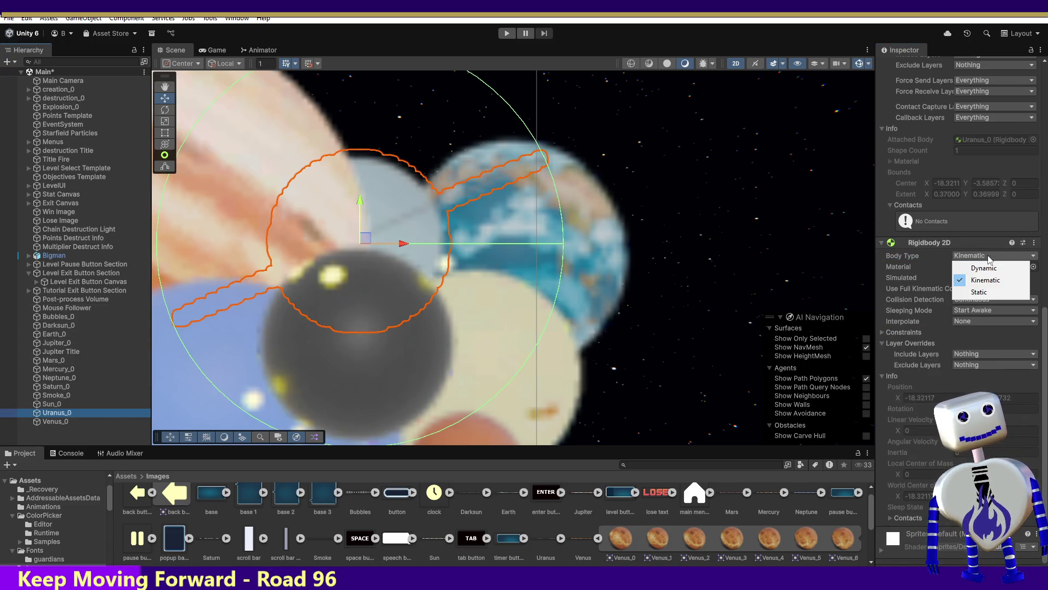
{"action": "left_click", "coordinate": [978, 268]}
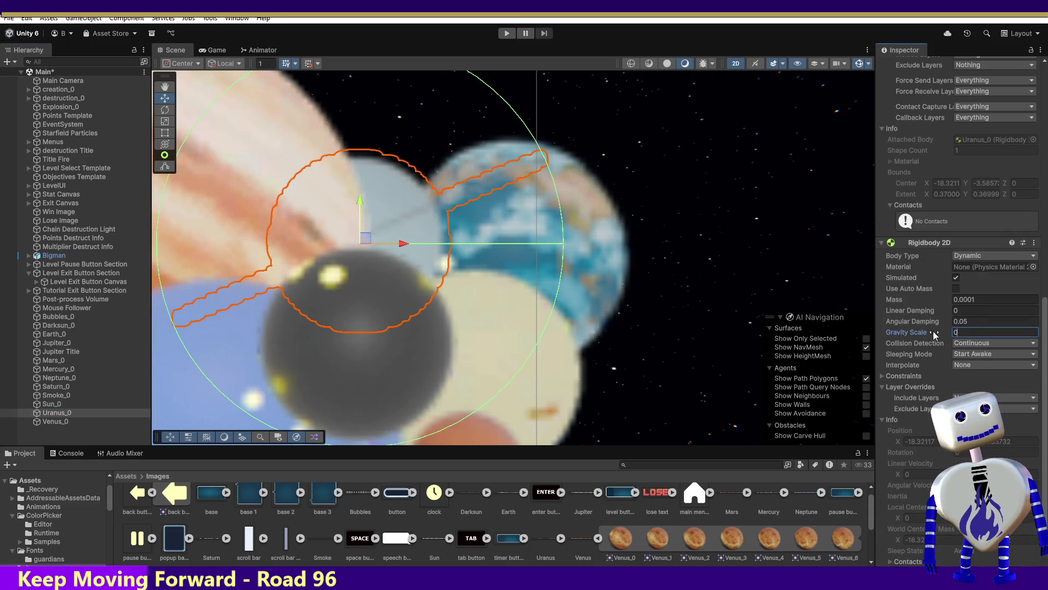
{"action": "left_click", "coordinate": [71, 421]}
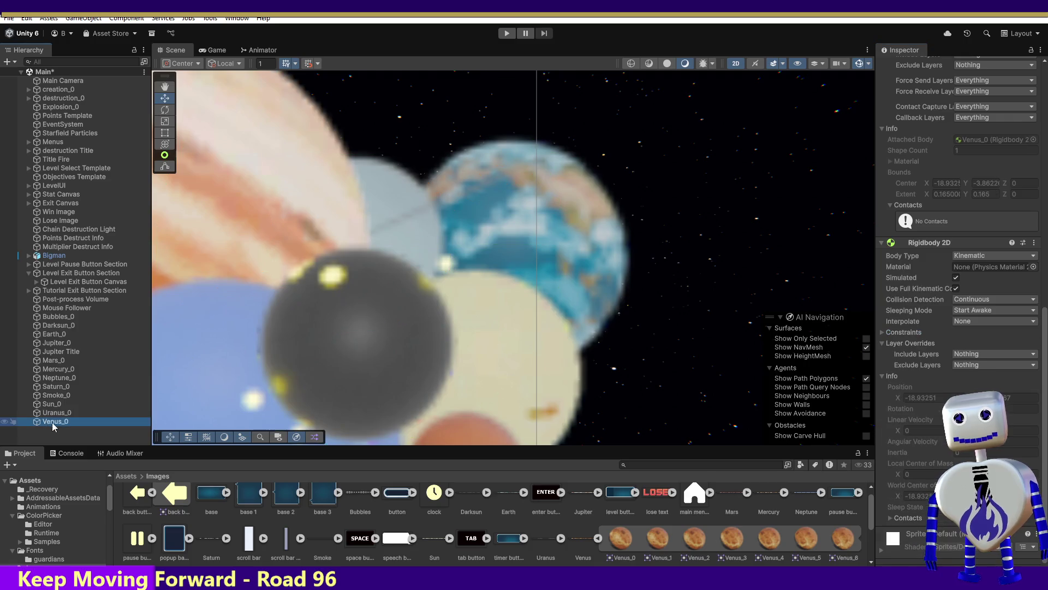
{"action": "left_click", "coordinate": [983, 255]}
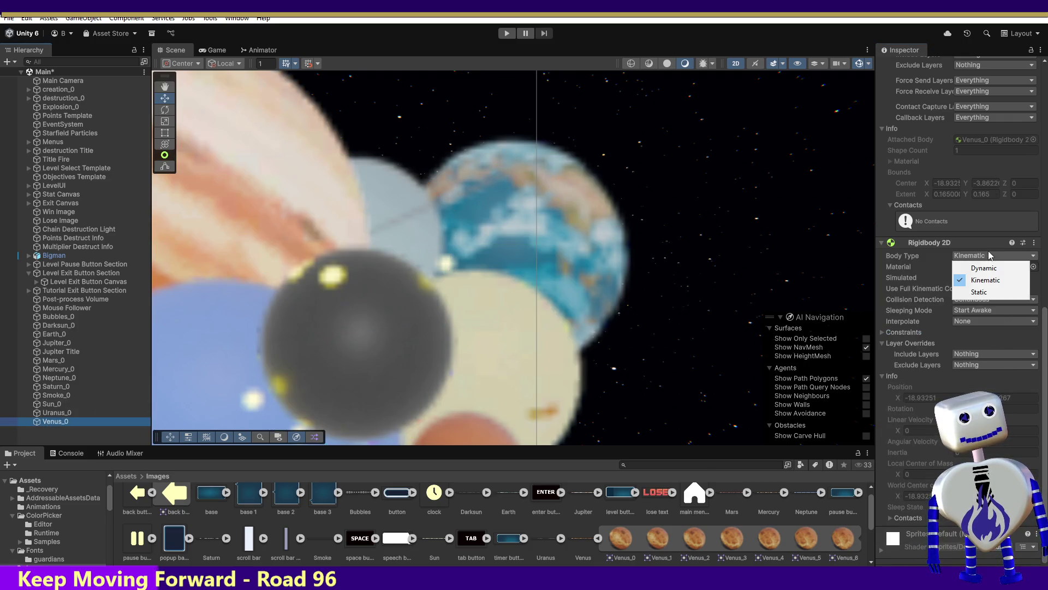
{"action": "left_click", "coordinate": [977, 267]}
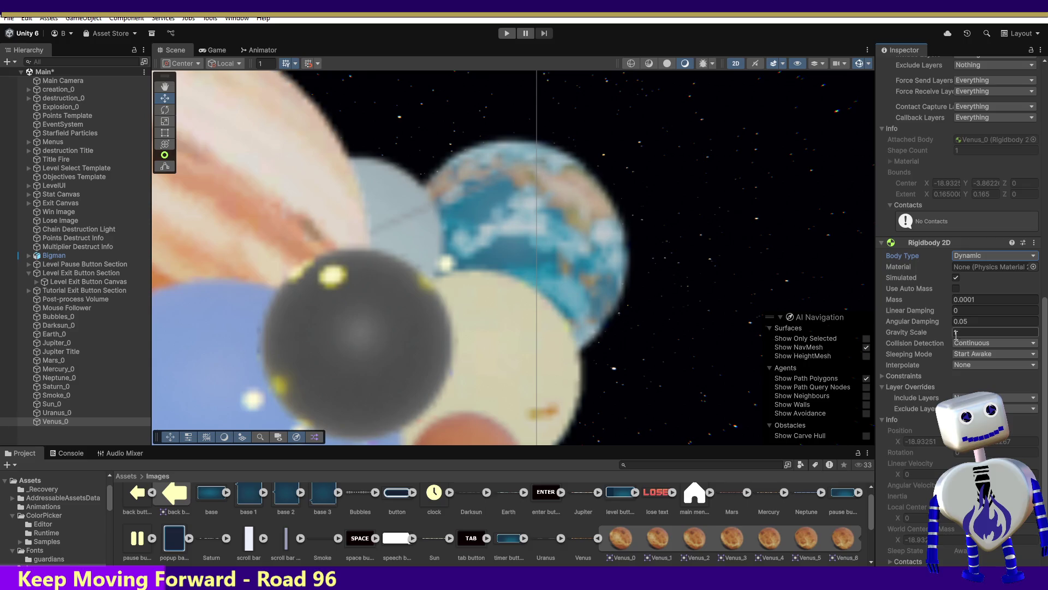
{"action": "type", "text": "0"}
{"action": "left_click", "coordinate": [507, 33]}
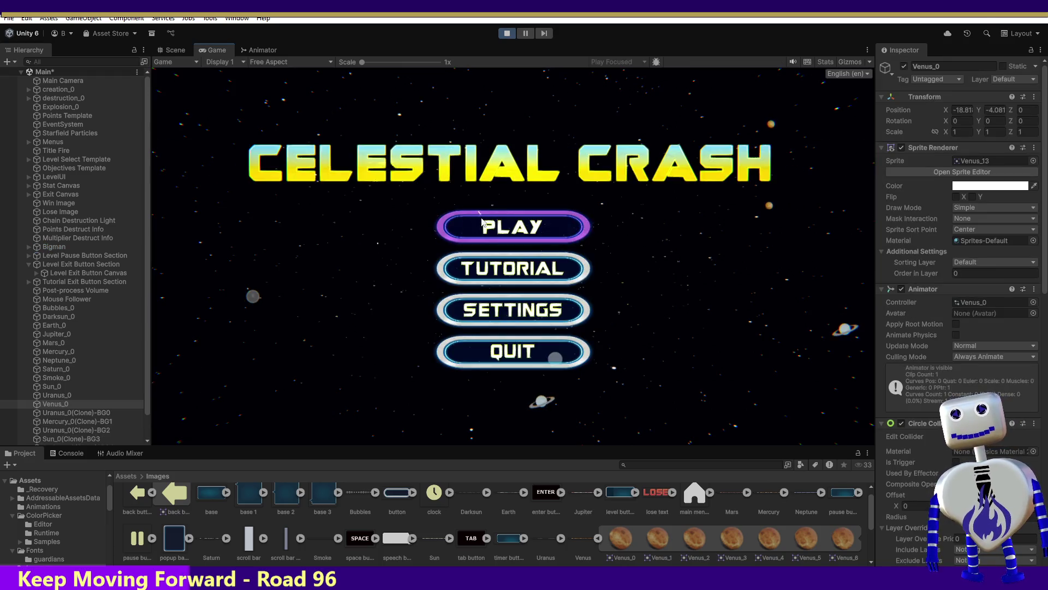
Start the tutorial level from the game's main menu.
{"action": "left_click", "coordinate": [539, 233]}
{"action": "left_click", "coordinate": [540, 233]}
{"action": "left_click", "coordinate": [745, 344]}
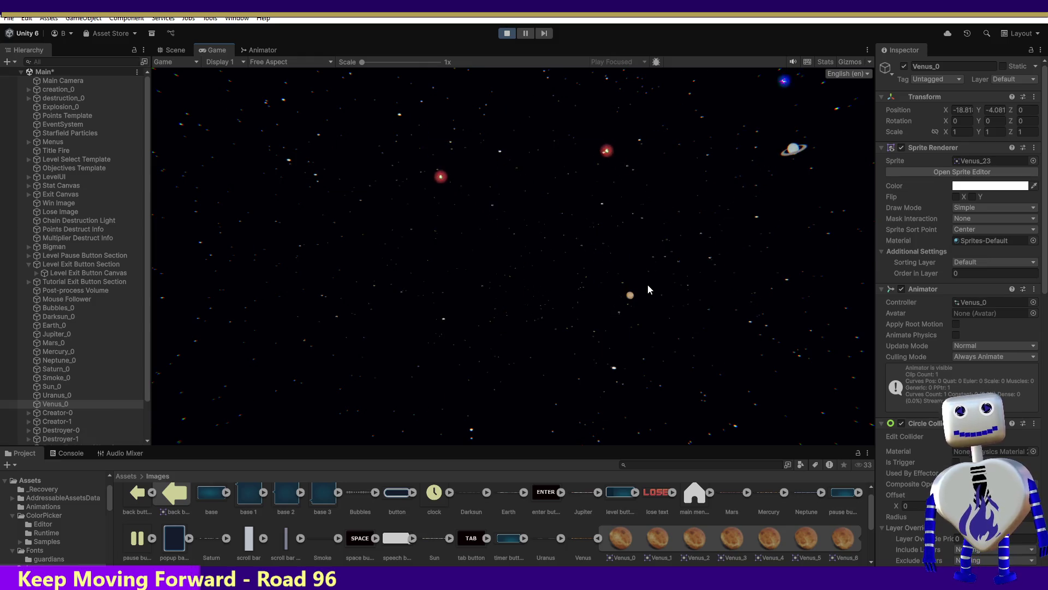
Chain Venus, two Saturns, blue and grey planets, then Jupiter, earning a 20-point crash.
{"action": "left_click", "coordinate": [786, 145]}
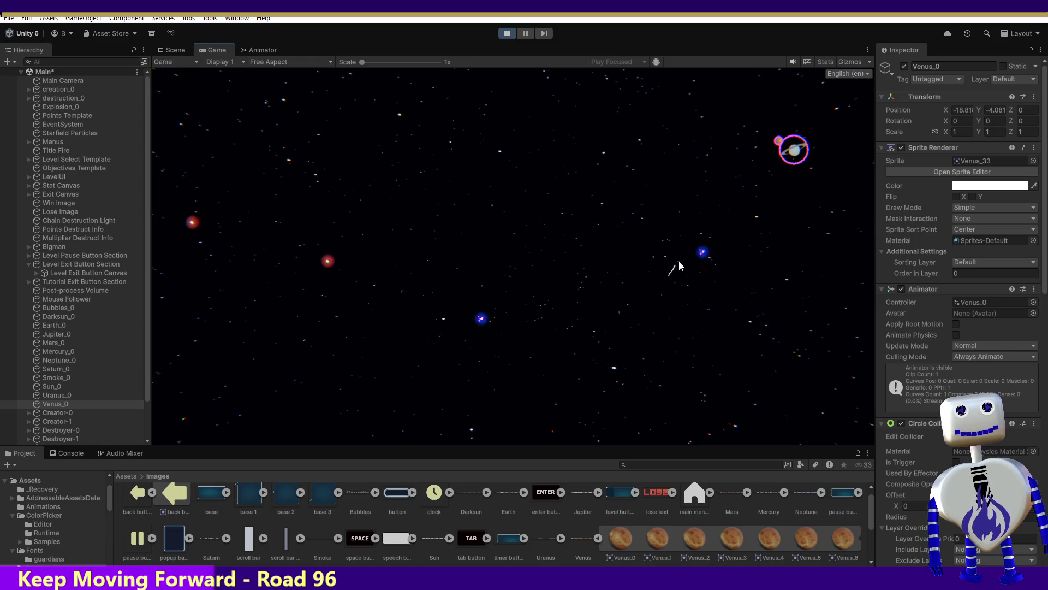
{"action": "left_click", "coordinate": [761, 138]}
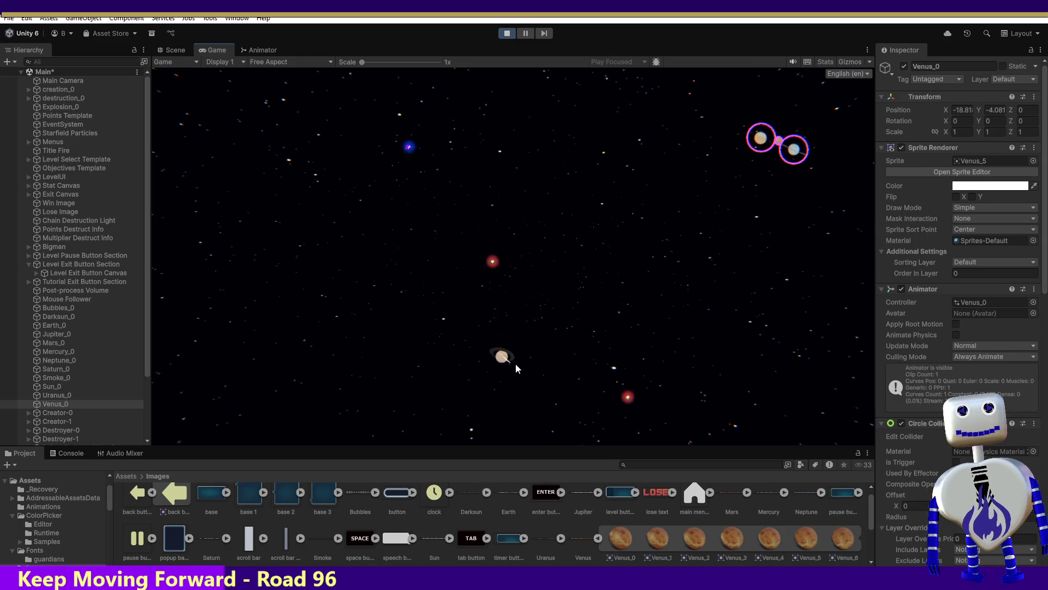
{"action": "left_click", "coordinate": [729, 137]}
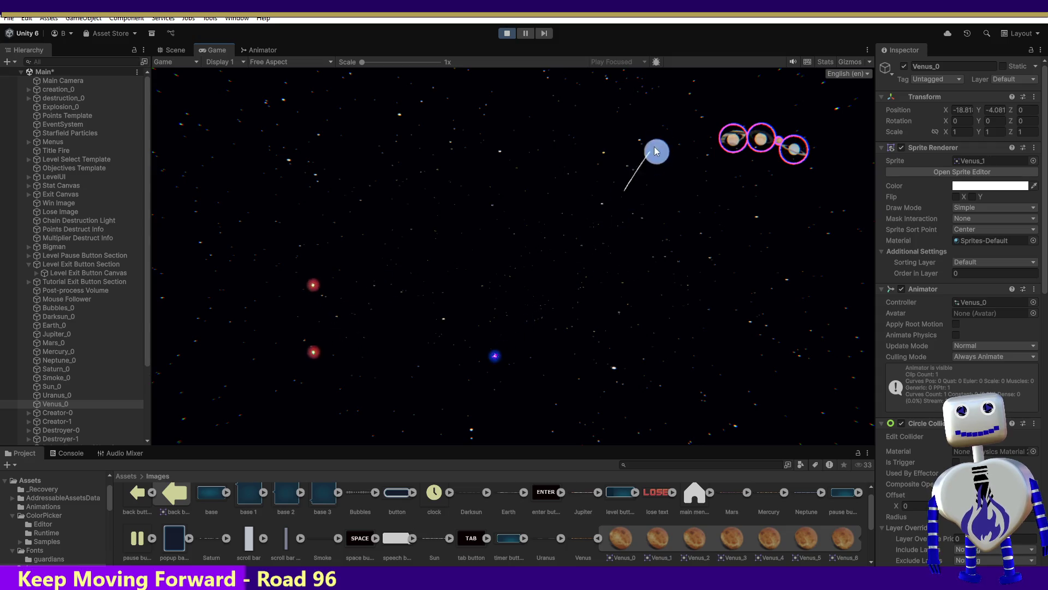
{"action": "left_click", "coordinate": [715, 143]}
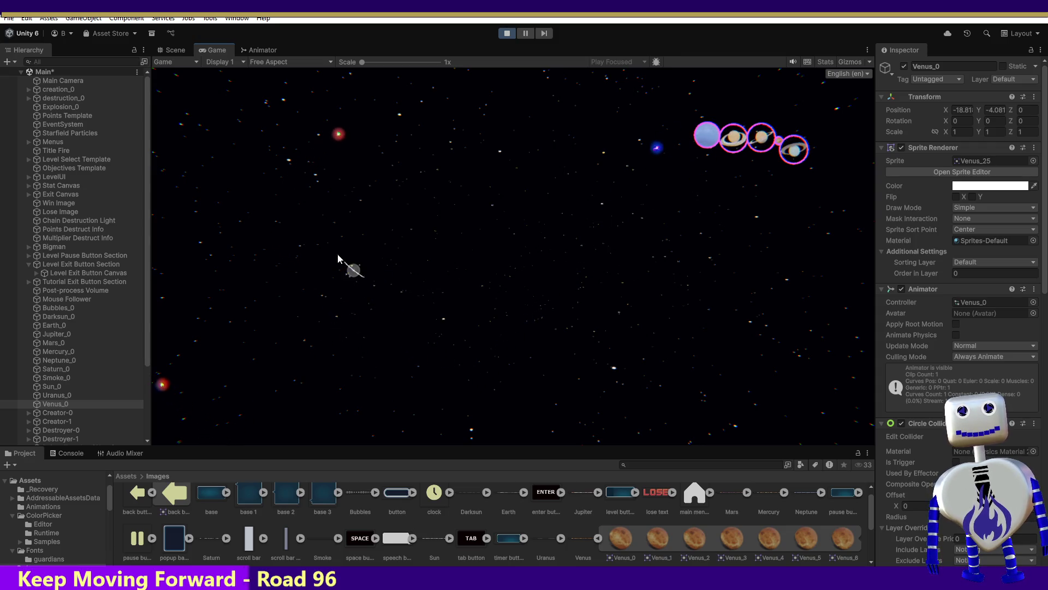
{"action": "left_click", "coordinate": [564, 184]}
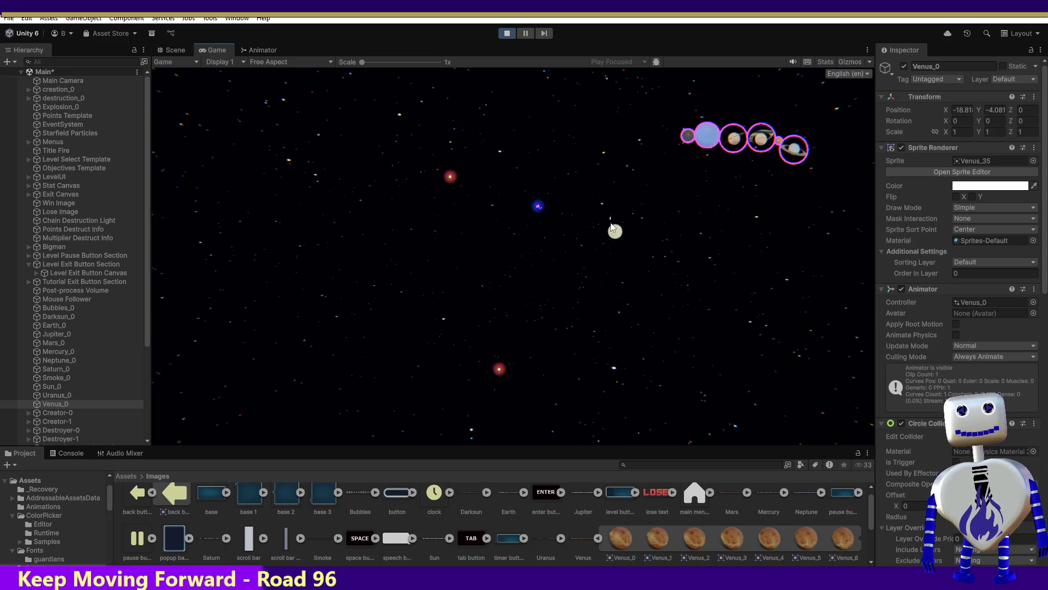
{"action": "left_click", "coordinate": [674, 169]}
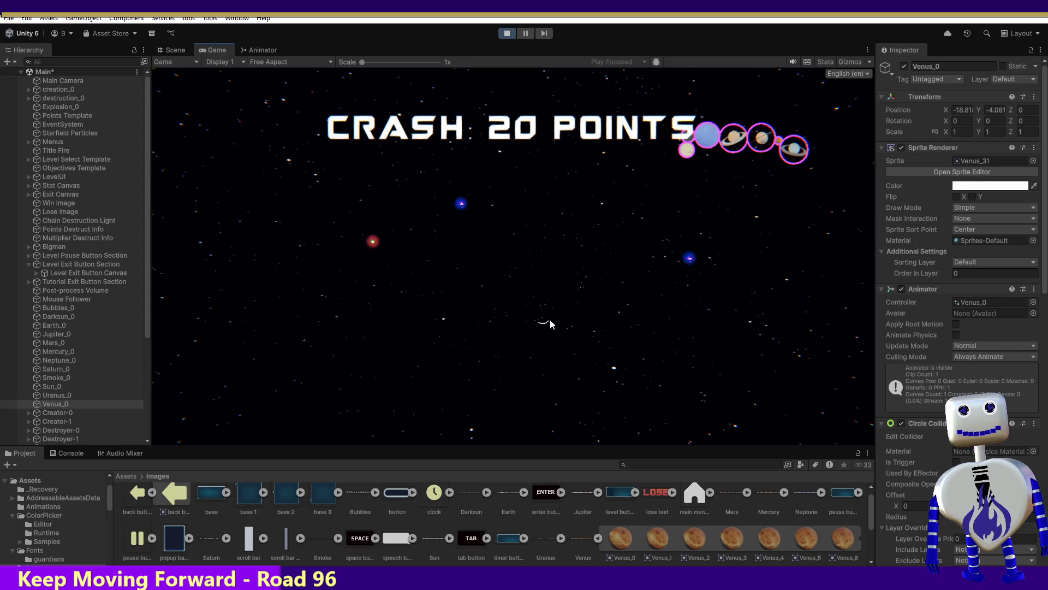
{"action": "left_click", "coordinate": [568, 257]}
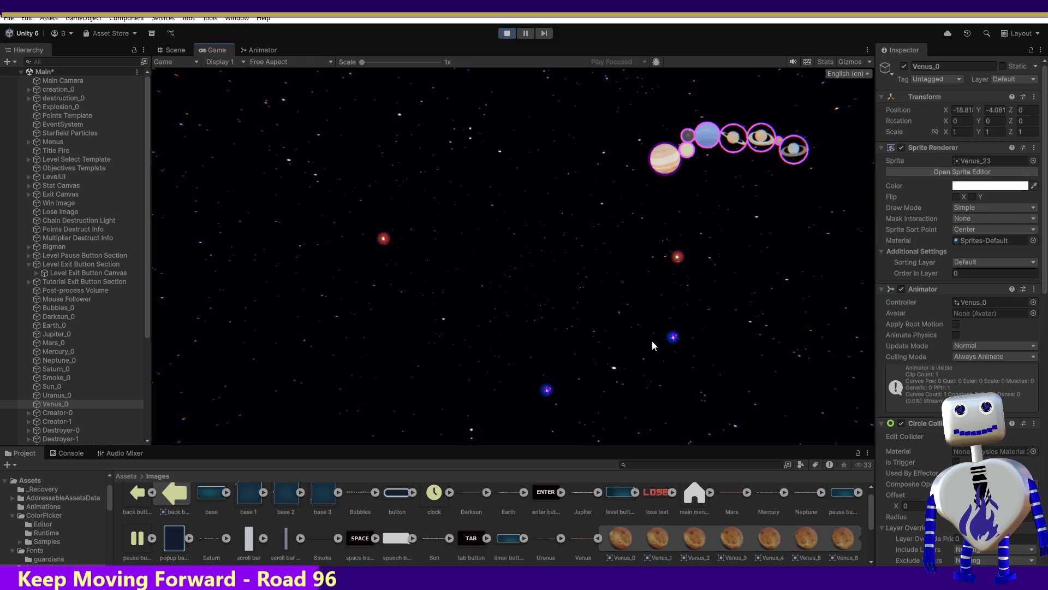
Fire Saturn, blue and grey planets onto the chain, crash it for 684 points, then stop.
{"action": "left_click", "coordinate": [655, 234]}
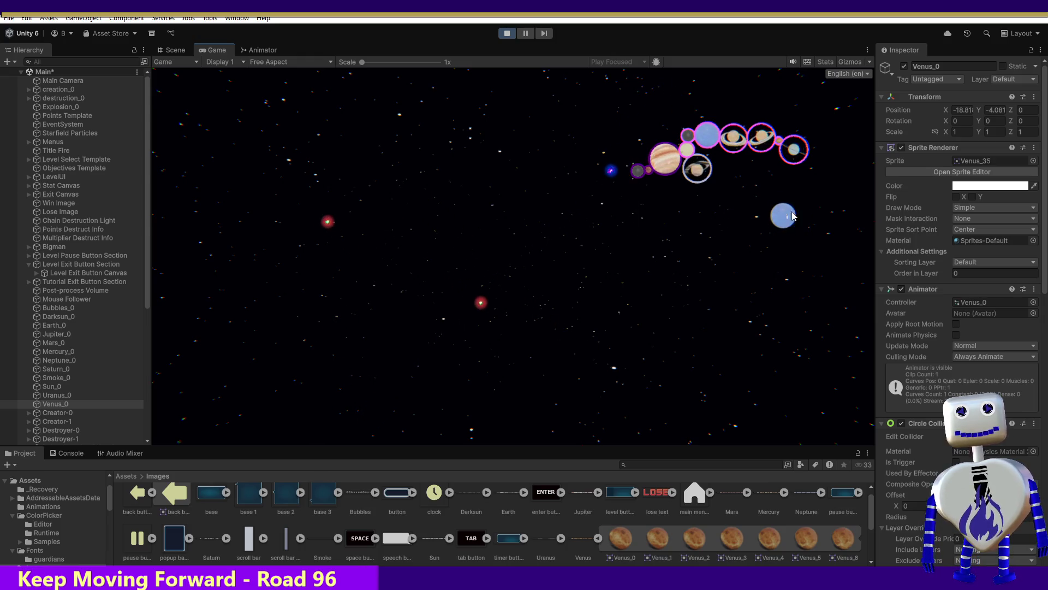
{"action": "left_click", "coordinate": [798, 229]}
{"action": "left_click", "coordinate": [628, 256]}
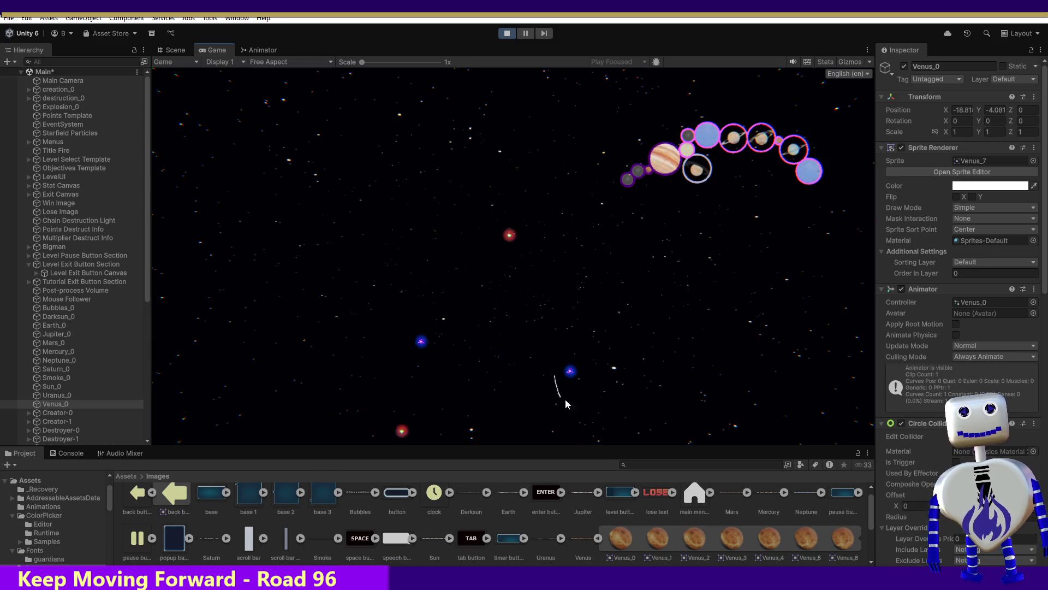
{"action": "left_click", "coordinate": [592, 347]}
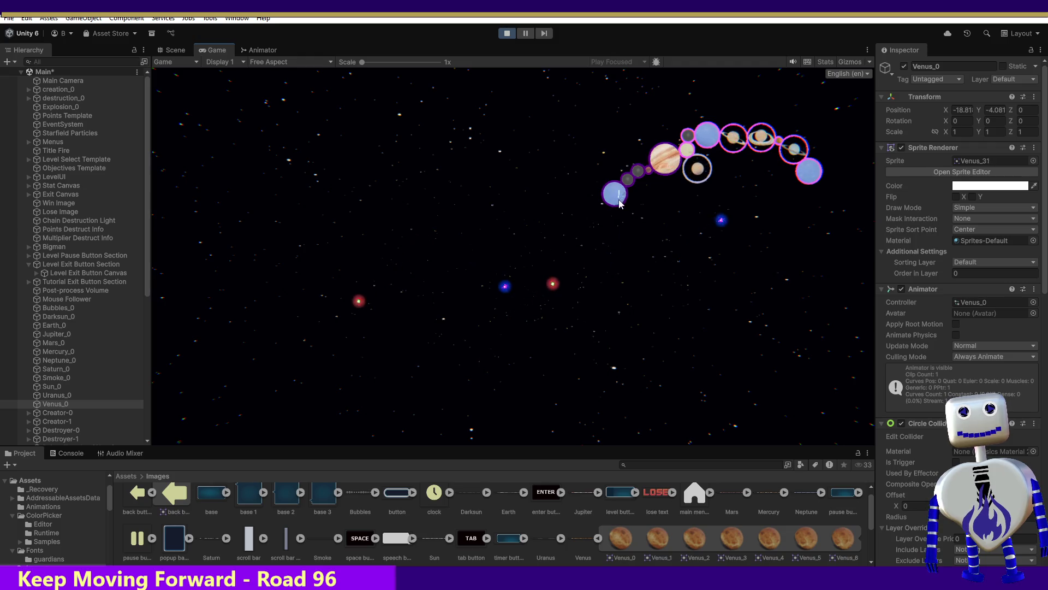
{"action": "left_click", "coordinate": [641, 175]}
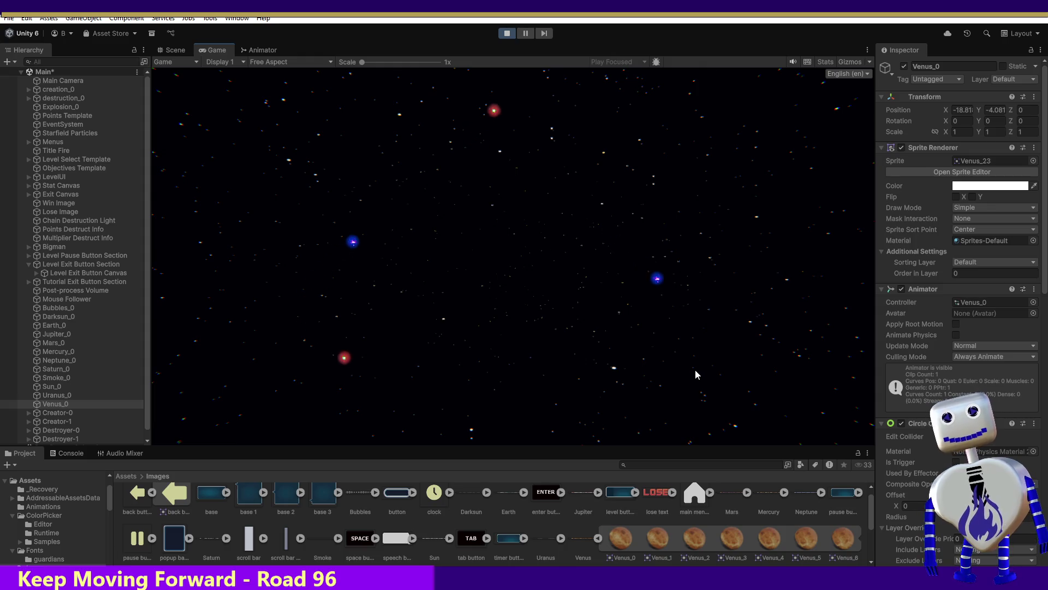
{"action": "left_click", "coordinate": [662, 321]}
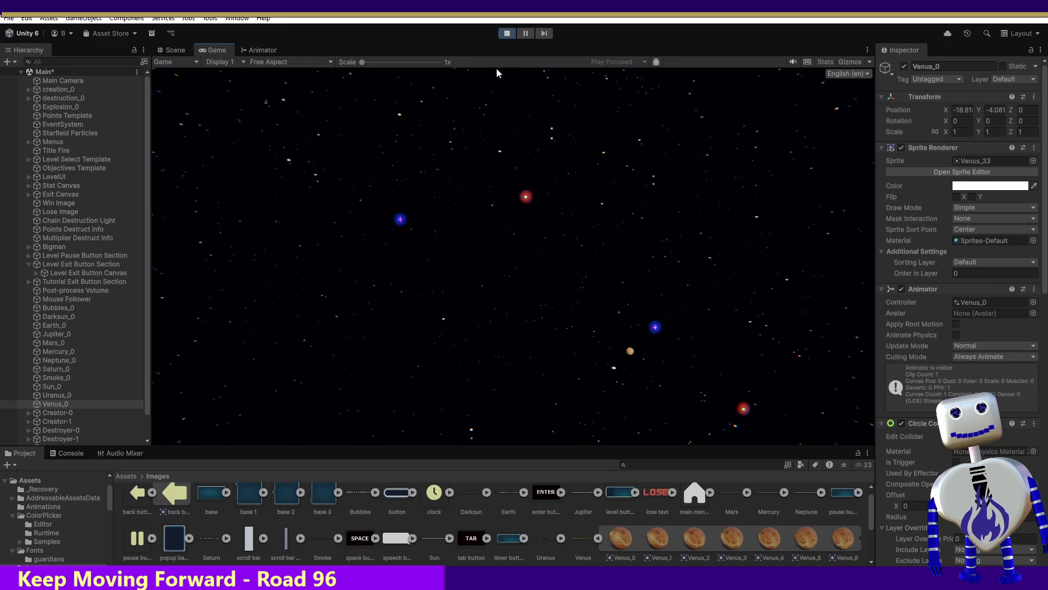
{"action": "left_click", "coordinate": [512, 34]}
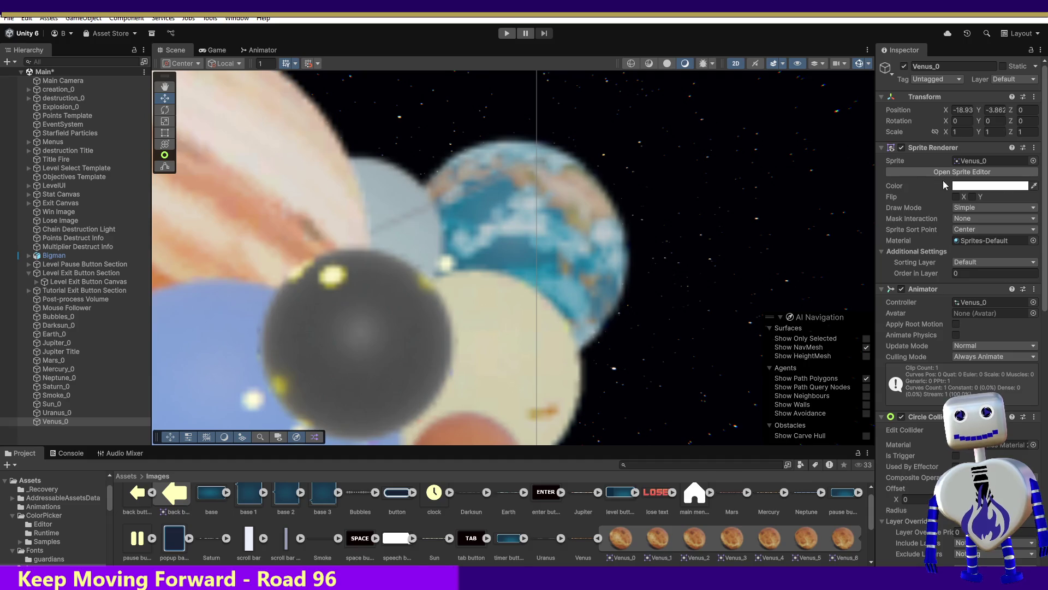
Confirm Uranus_0, Sun_0 and Saturn_0 are Dynamic with mass 0.0001 and gravity scale 0, then replay.
{"action": "left_click_drag", "start_coordinate": [1045, 230], "coordinate": [1043, 444]}
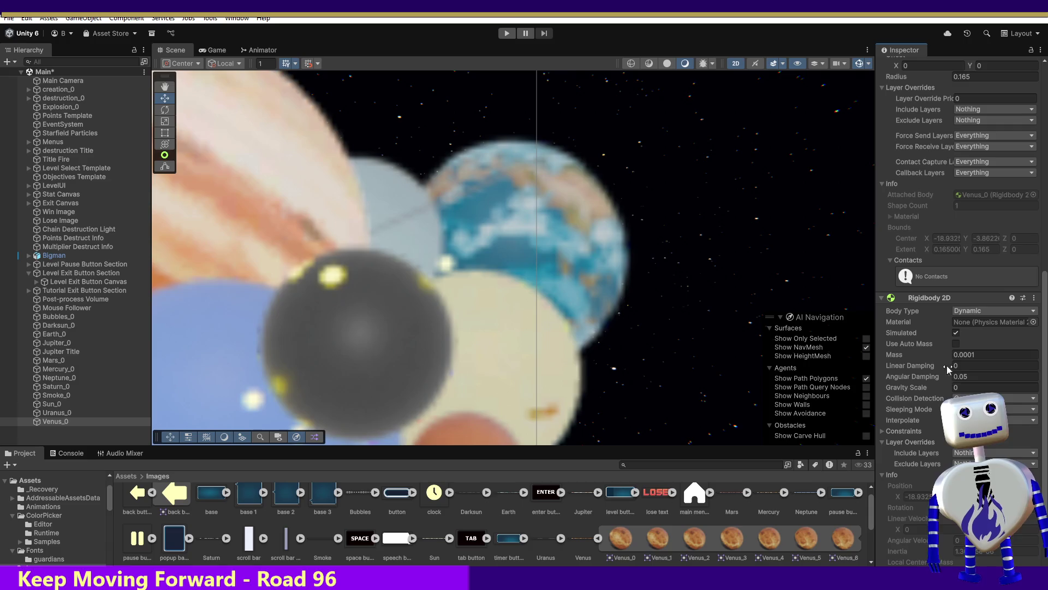
{"action": "left_click", "coordinate": [60, 415]}
{"action": "left_click", "coordinate": [53, 404]}
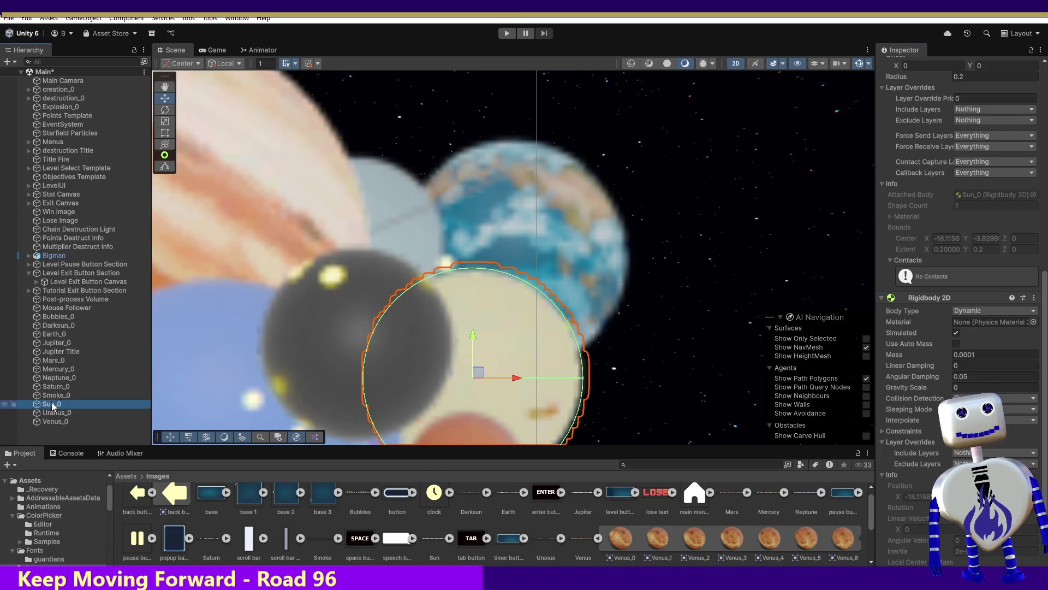
{"action": "left_click", "coordinate": [53, 387]}
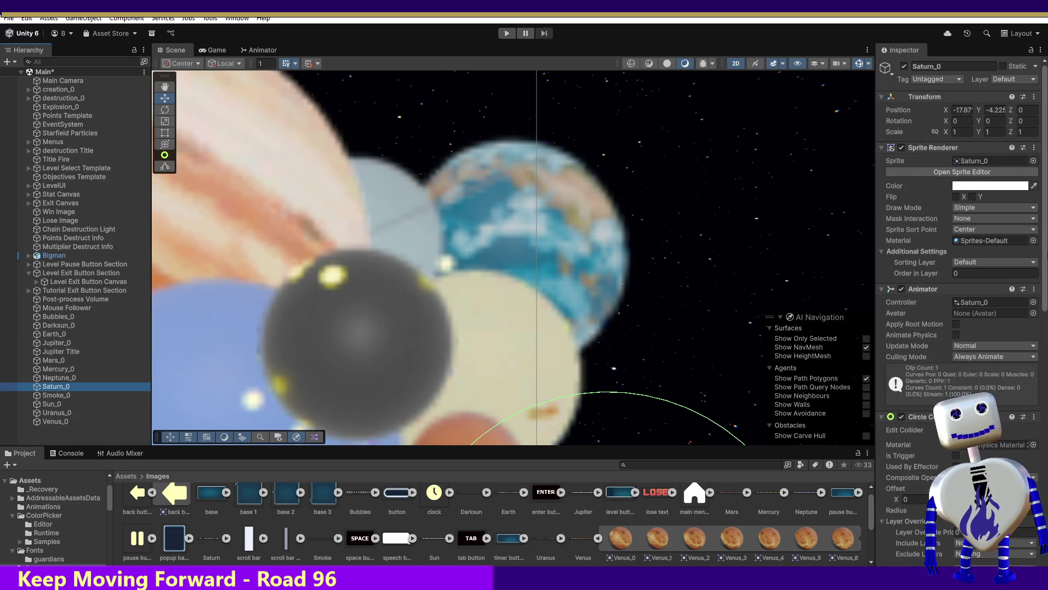
{"action": "left_click_drag", "start_coordinate": [1044, 262], "coordinate": [1044, 519]}
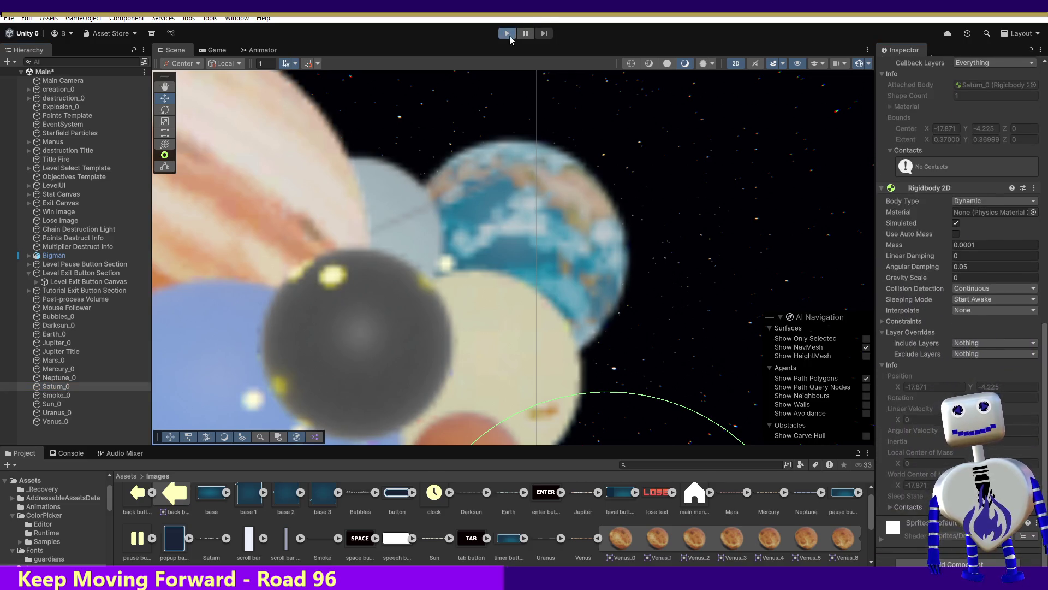
{"action": "left_click", "coordinate": [508, 34]}
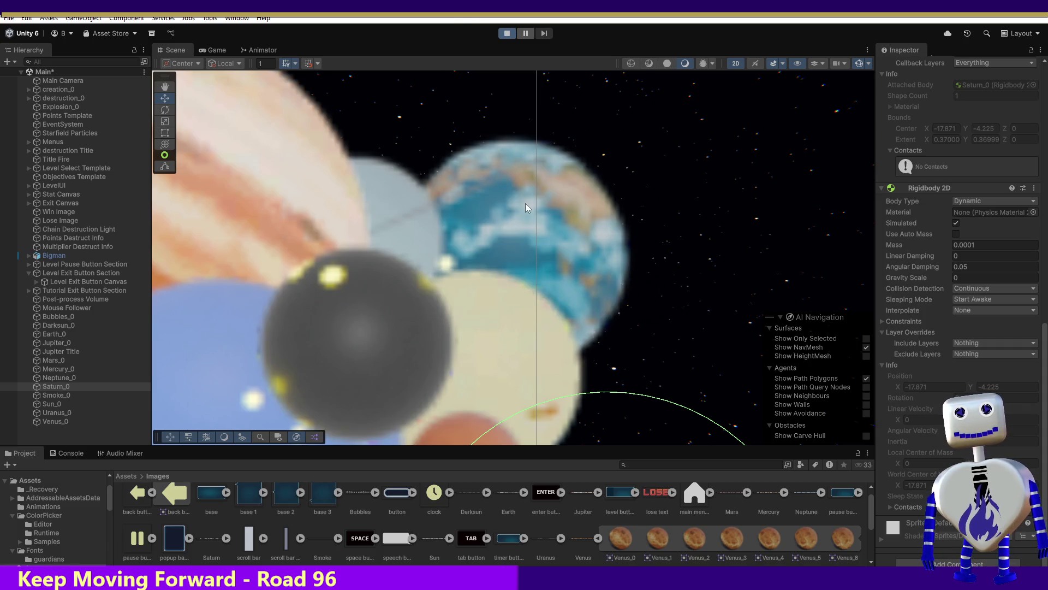
Start the Skill Challenge level from the title menu.
{"action": "left_click", "coordinate": [527, 234]}
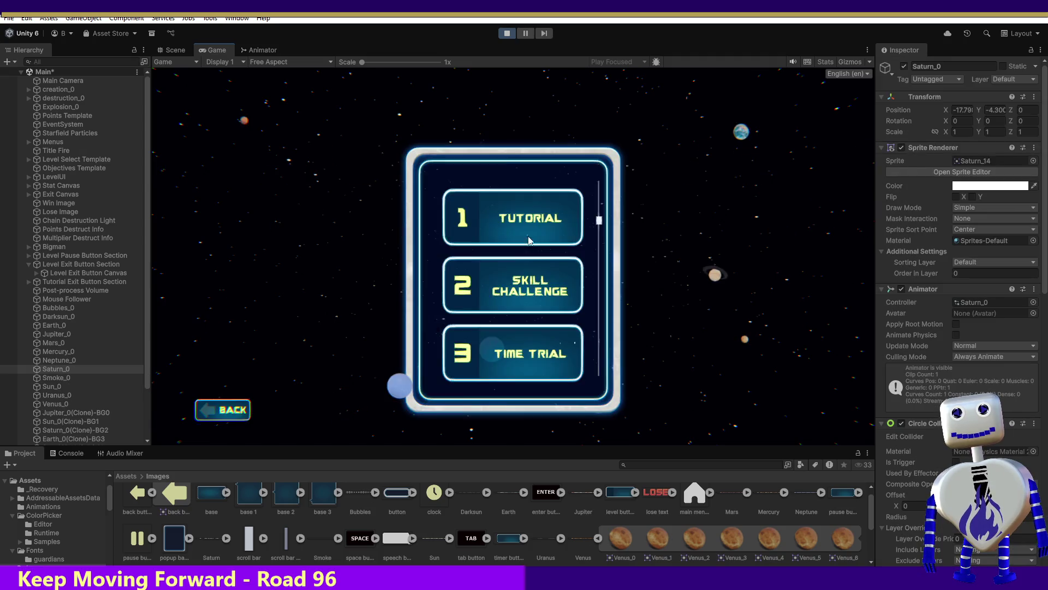
{"action": "left_click", "coordinate": [593, 287]}
{"action": "left_click", "coordinate": [761, 345]}
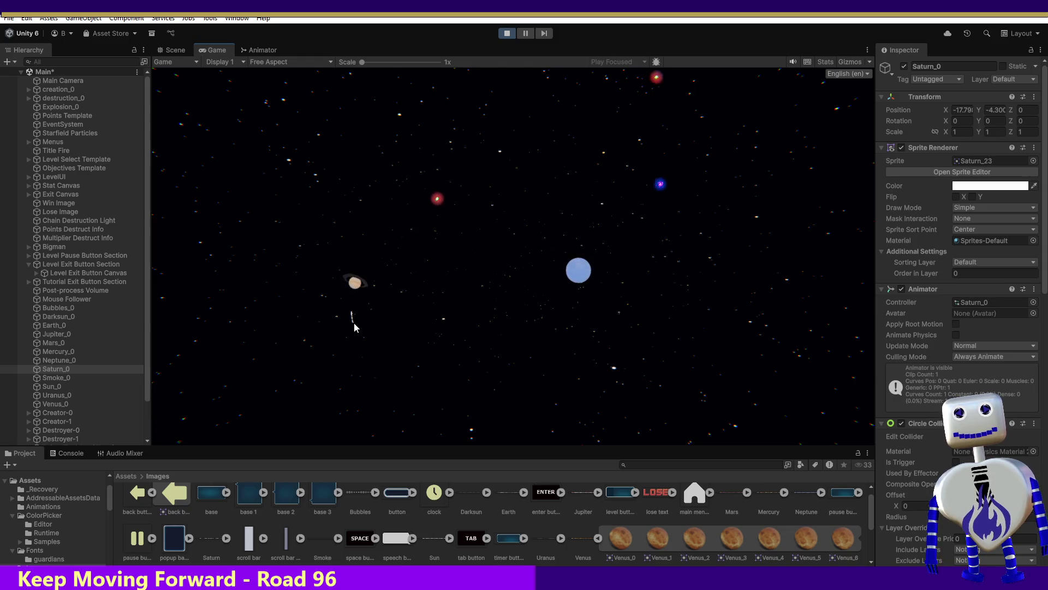
Drop Saturn and another planet among the drifting planets, then end the play-test.
{"action": "left_click", "coordinate": [543, 292]}
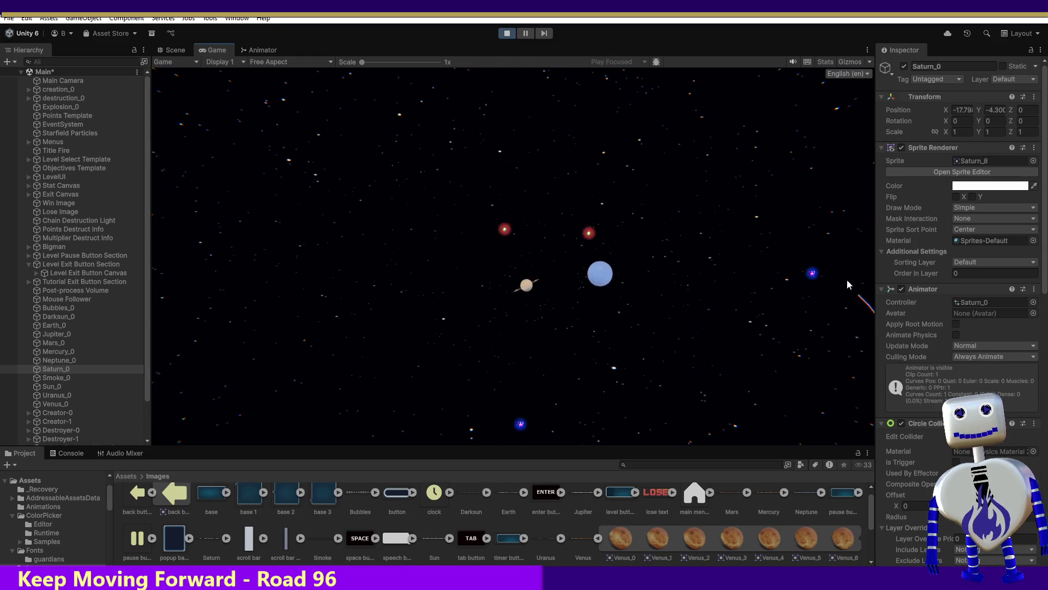
{"action": "left_click", "coordinate": [574, 301]}
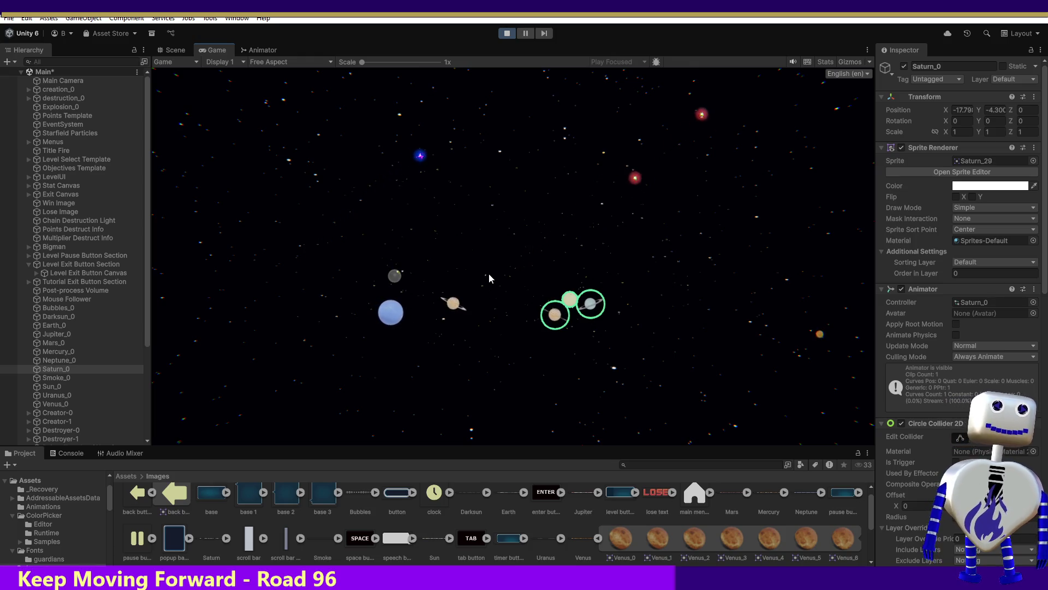
{"action": "left_click", "coordinate": [507, 33]}
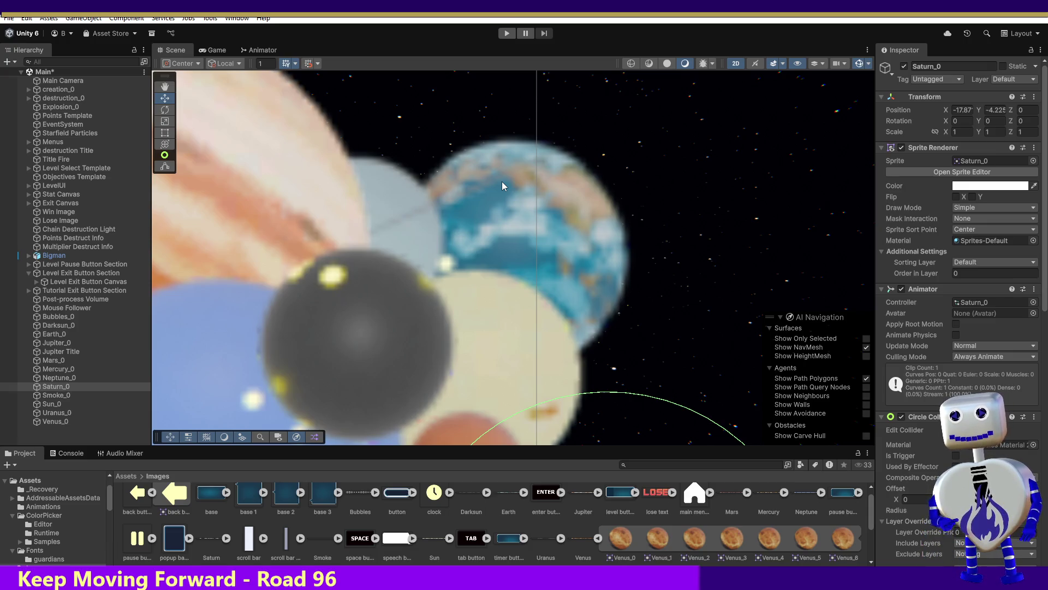
Start another play-test to reach the Celestial Crash title menu.
{"action": "left_click", "coordinate": [506, 34]}
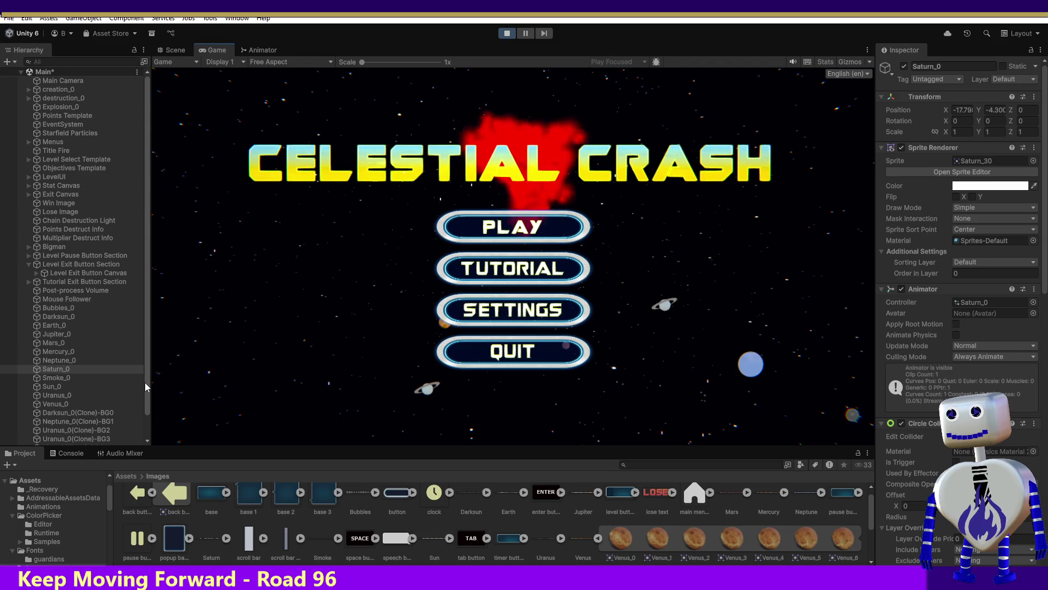
Select Mouse Follower to show its Trail Renderer with time 0.1 and min vertex distance 0.1.
{"action": "left_click_drag", "start_coordinate": [145, 385], "coordinate": [146, 415]}
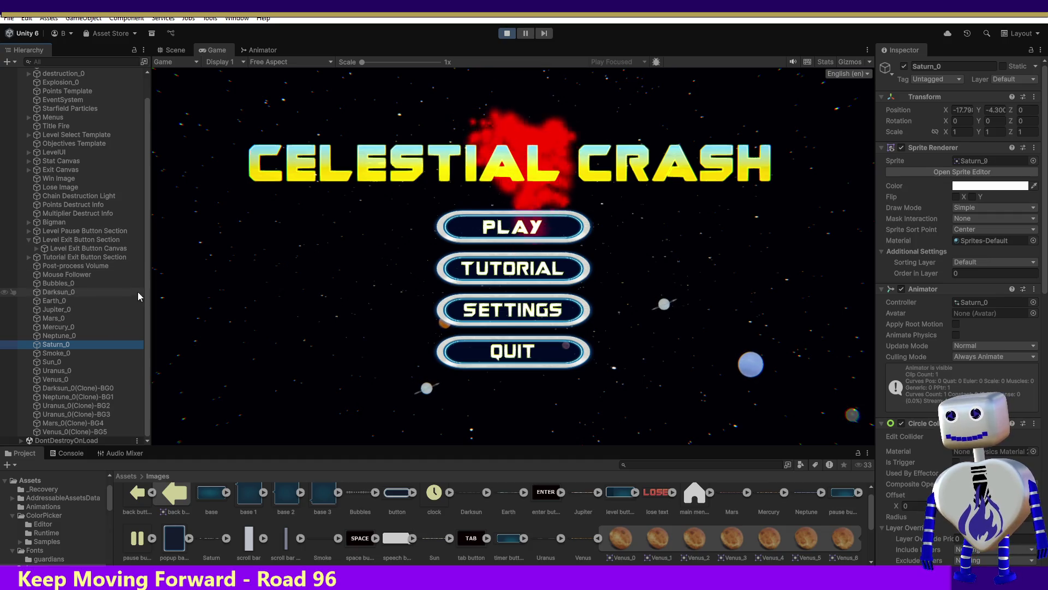
{"action": "left_click", "coordinate": [85, 276]}
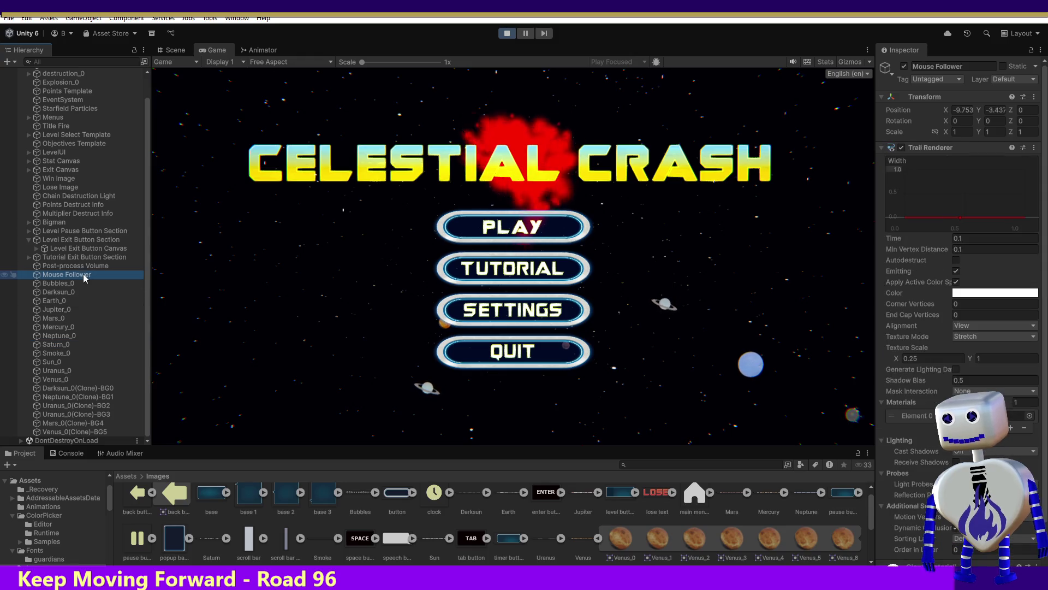
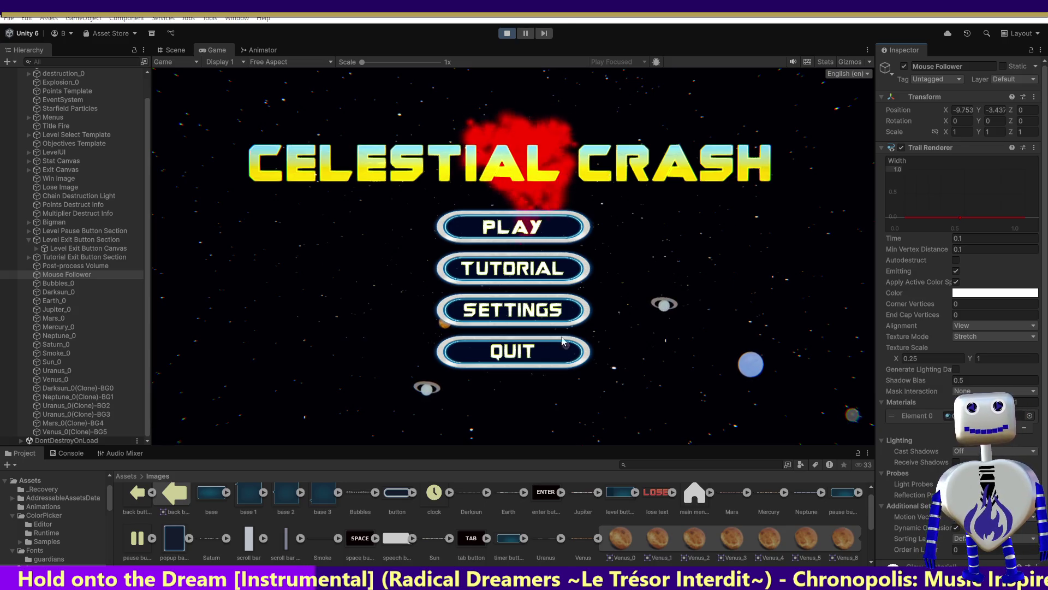
Exit Unity Play mode and bring up MainController.cs showing the AreaRadius property.
{"action": "left_click", "coordinate": [506, 35]}
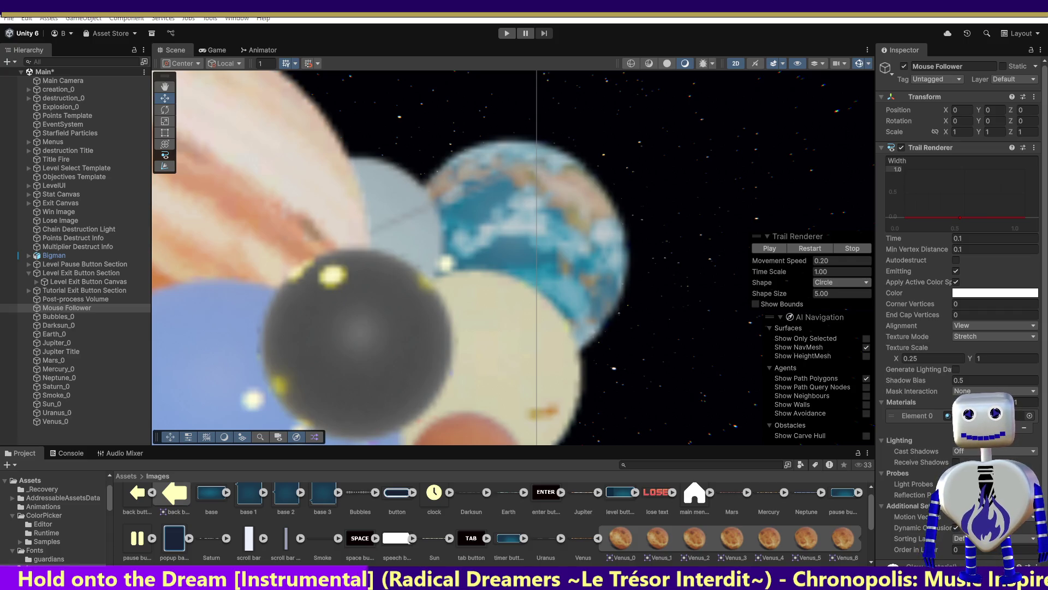
{"action": "key", "text": "alt+Tab"}
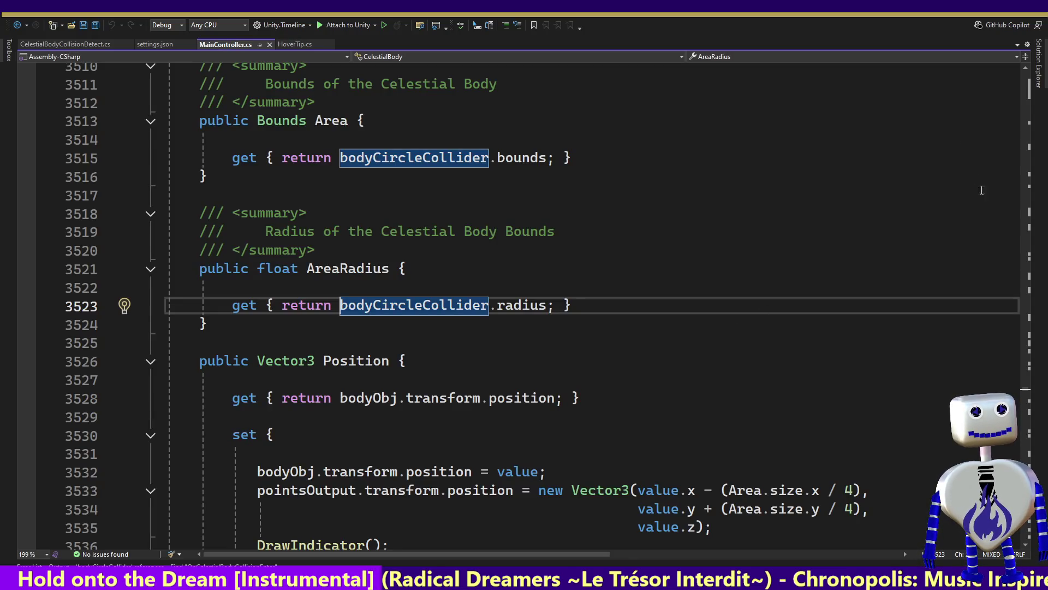
Scroll to the Update() energy activation and deactivation checks around lines 631–656.
{"action": "scroll", "coordinate": [1026, 388], "scroll_direction": "up", "scroll_amount": 18}
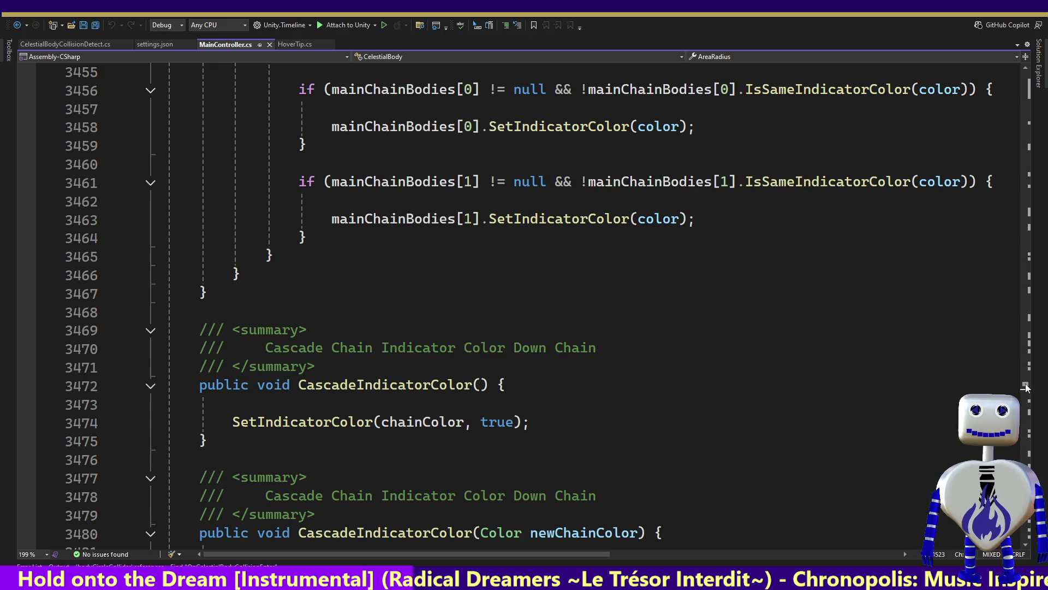
{"action": "mouse_move", "coordinate": [1026, 388]}
{"action": "left_mouse_down"}
{"action": "mouse_move", "coordinate": [1026, 90]}
{"action": "mouse_move", "coordinate": [1026, 107]}
{"action": "mouse_move", "coordinate": [1046, 101]}
{"action": "mouse_move", "coordinate": [1041, 135]}
{"action": "left_mouse_up"}
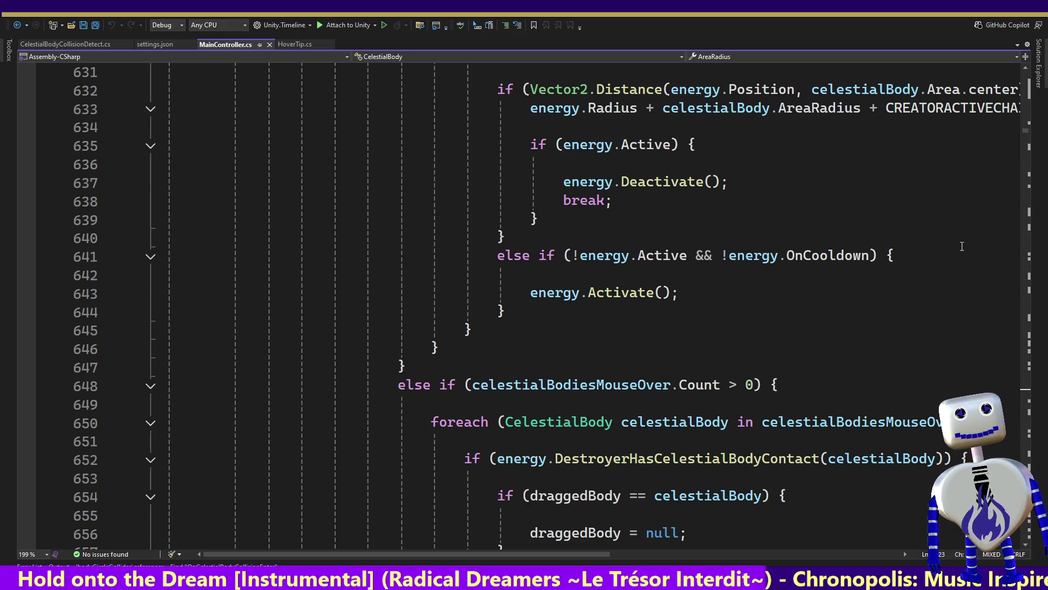
Read down through the destruction-preparation loop and celestialBodies removal code.
{"action": "left_click", "coordinate": [727, 397]}
{"action": "key", "text": "Down"}
{"action": "key", "text": "Down"}
{"action": "key", "text": "Down"}
{"action": "key", "text": "Down"}
{"action": "key", "text": "Down"}
{"action": "key", "text": "Down"}
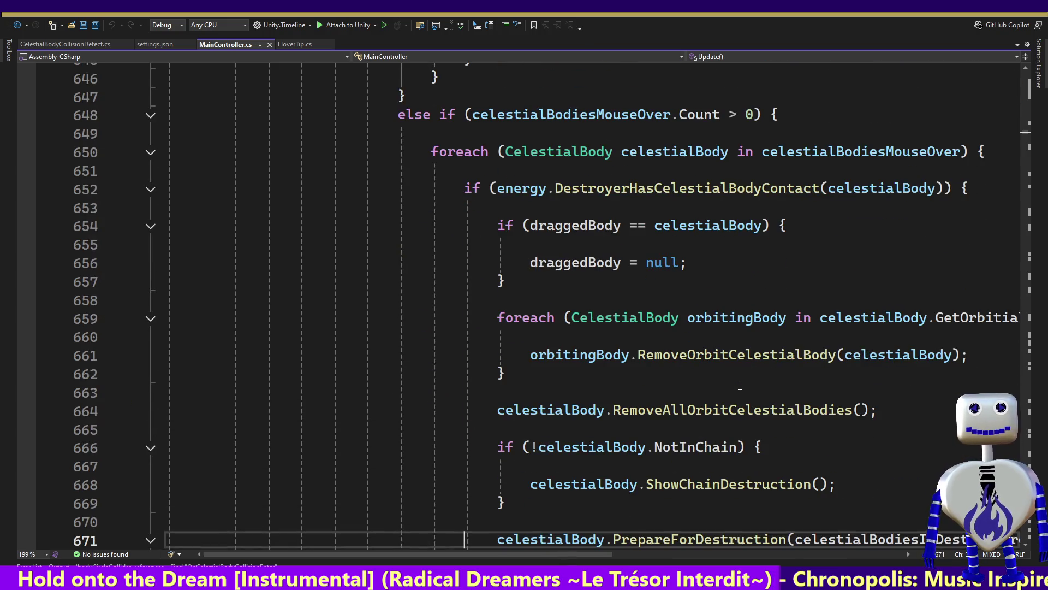
{"action": "key", "text": "Down"}
{"action": "key", "text": "Down"}
{"action": "key", "text": "Down"}
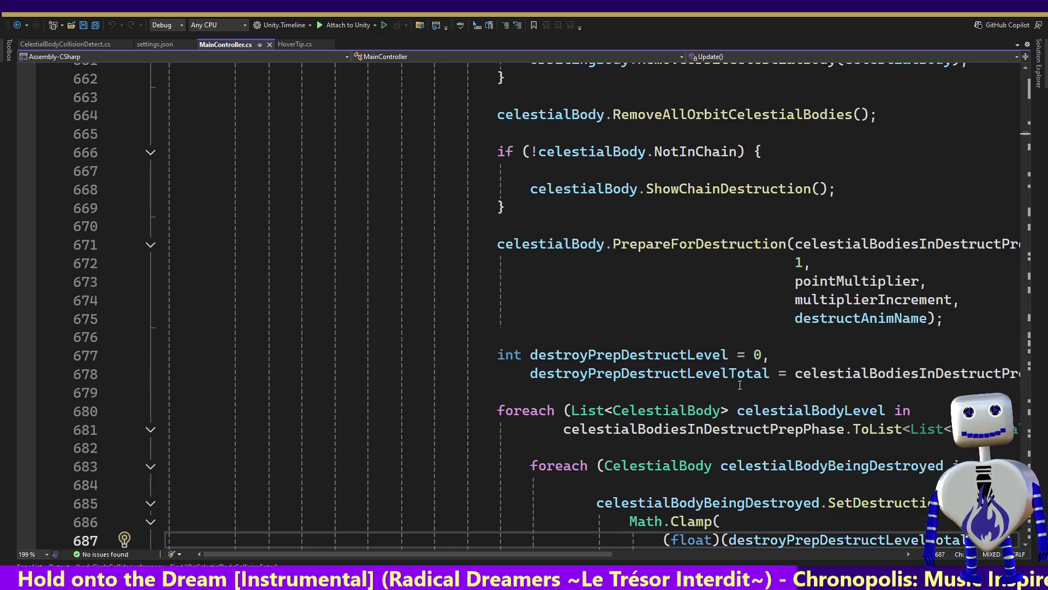
{"action": "key", "text": "Down"}
{"action": "key", "text": "Down"}
{"action": "key", "text": "Down"}
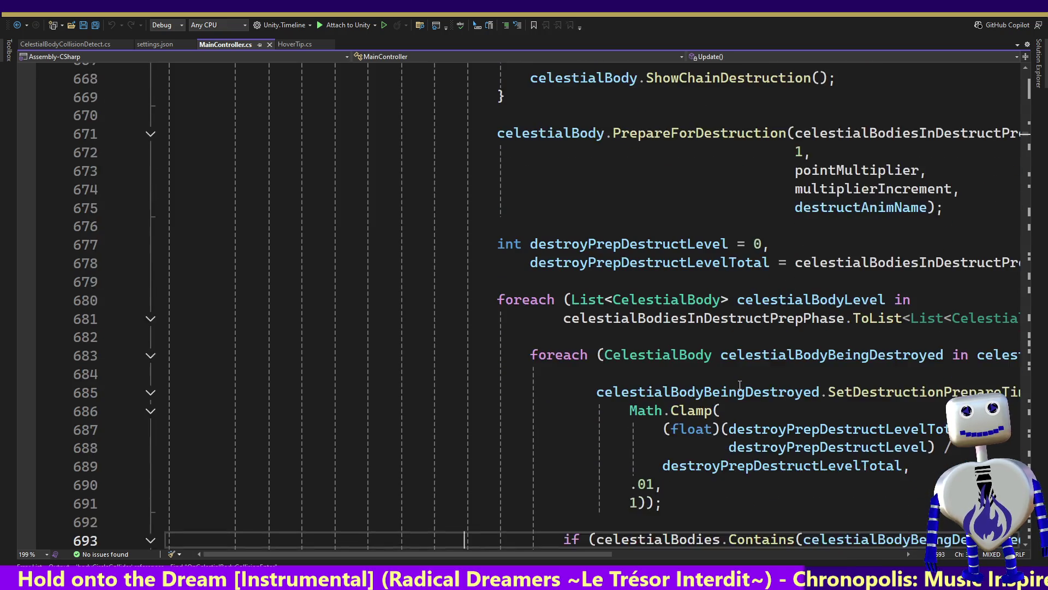
{"action": "key", "text": "Down"}
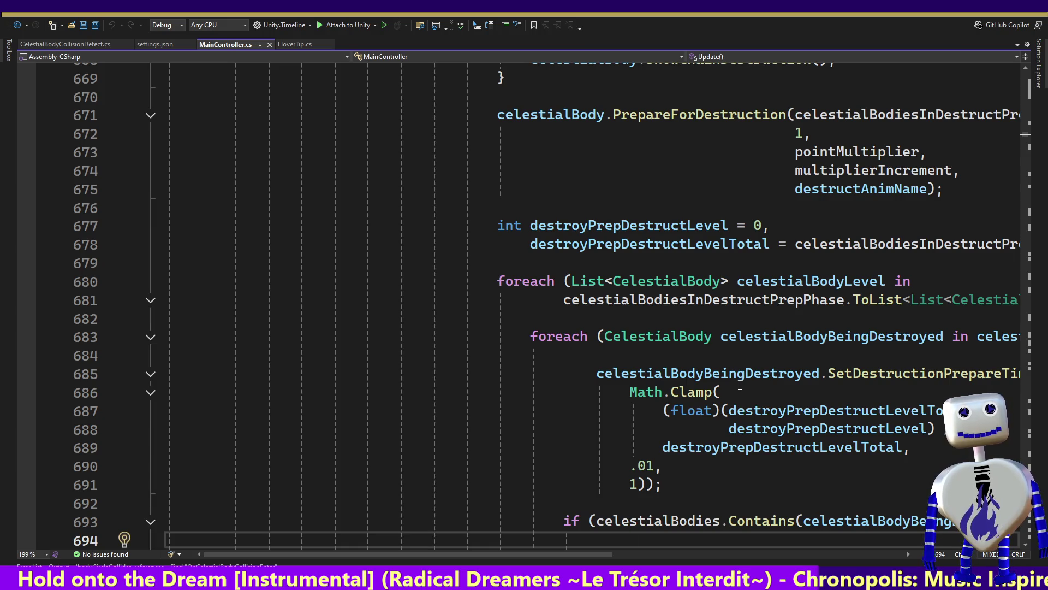
{"action": "key", "text": "Down"}
{"action": "key", "text": "Down"}
{"action": "key", "text": "Down"}
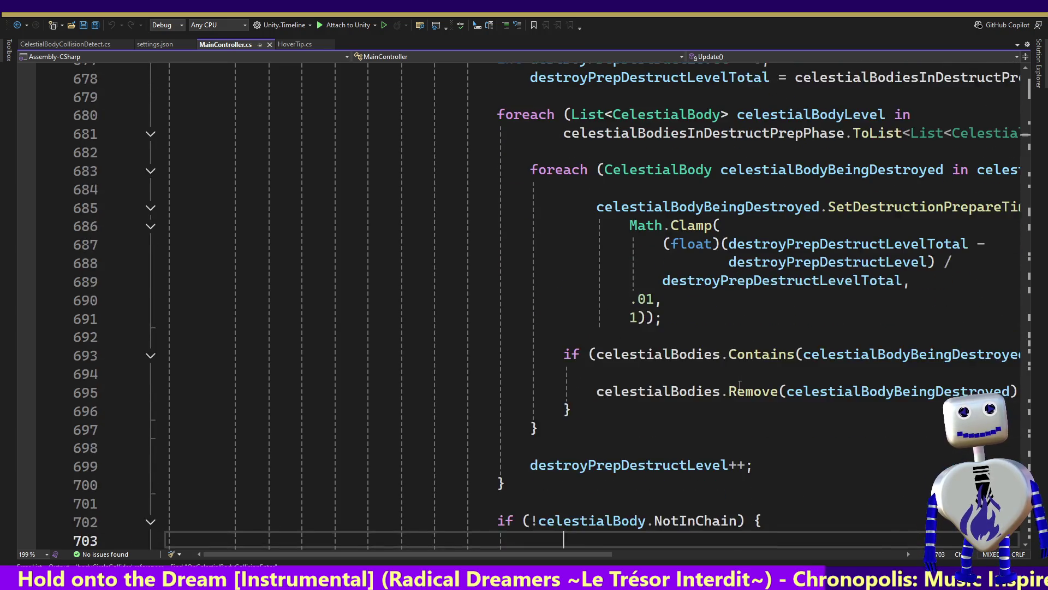
{"action": "key", "text": "Down"}
{"action": "key", "text": "Down"}
{"action": "key", "text": "Down"}
Return up past the energy loop to the single-body drag logic at line 592.
{"action": "key", "text": "Page_Up"}
{"action": "key", "text": "Page_Up"}
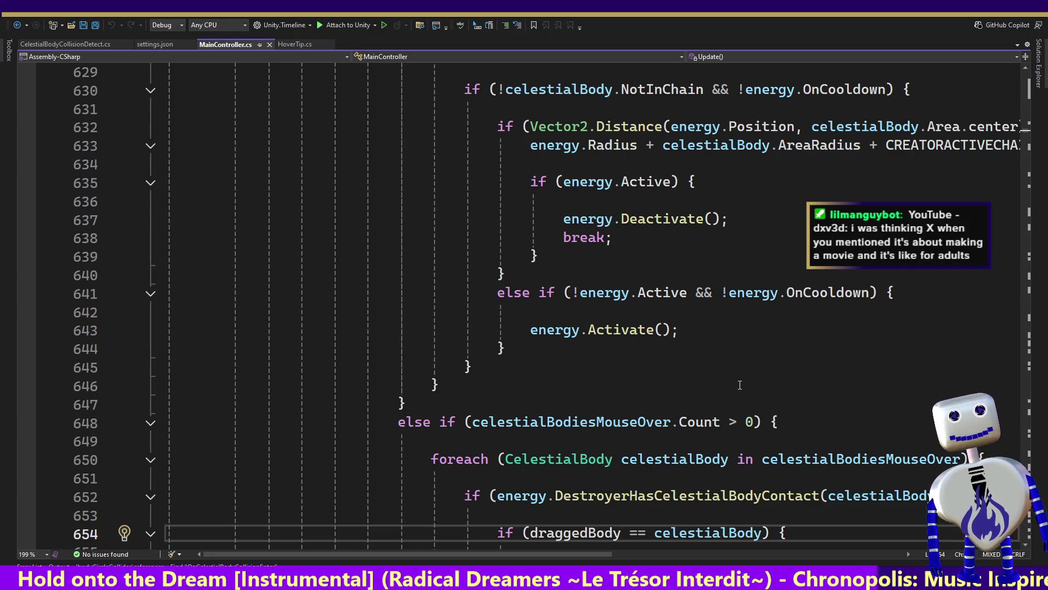
{"action": "key", "text": "Page_Up"}
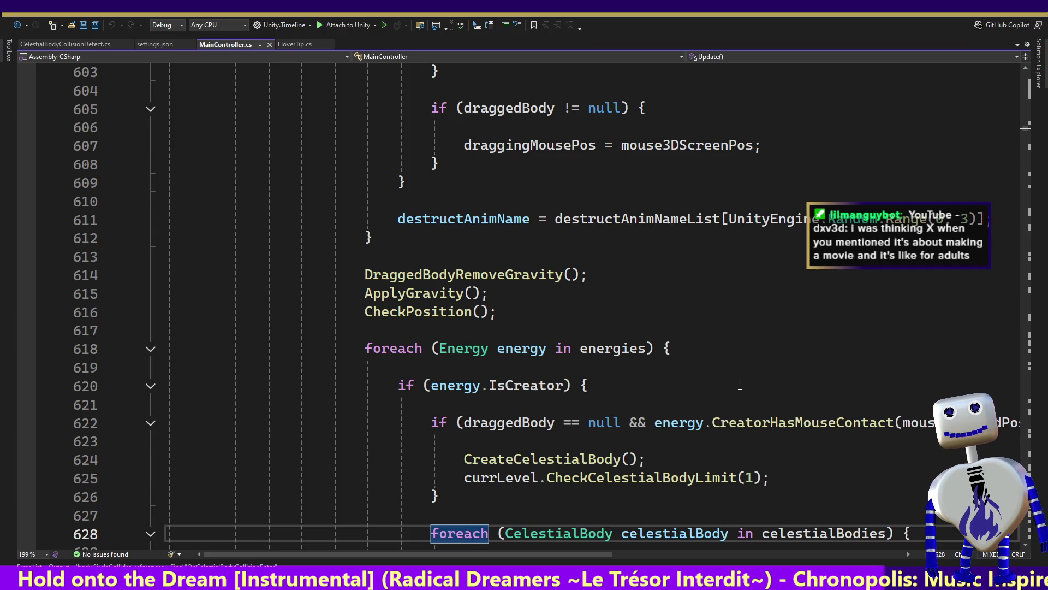
{"action": "key", "text": "Up"}
{"action": "key", "text": "Up"}
{"action": "key", "text": "Up"}
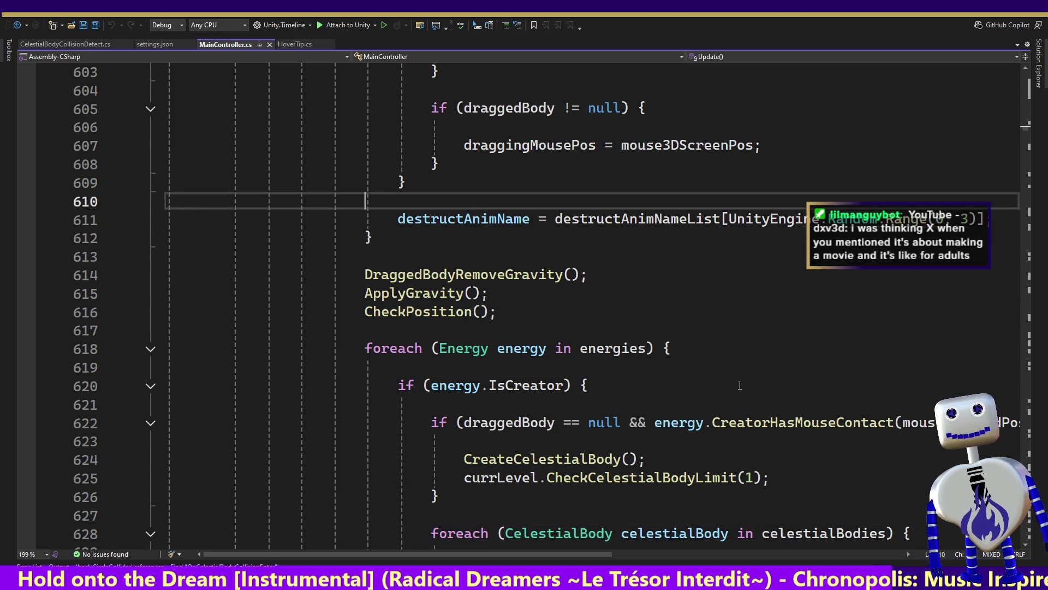
{"action": "key", "text": "Up"}
{"action": "key", "text": "Up"}
{"action": "key", "text": "Up"}
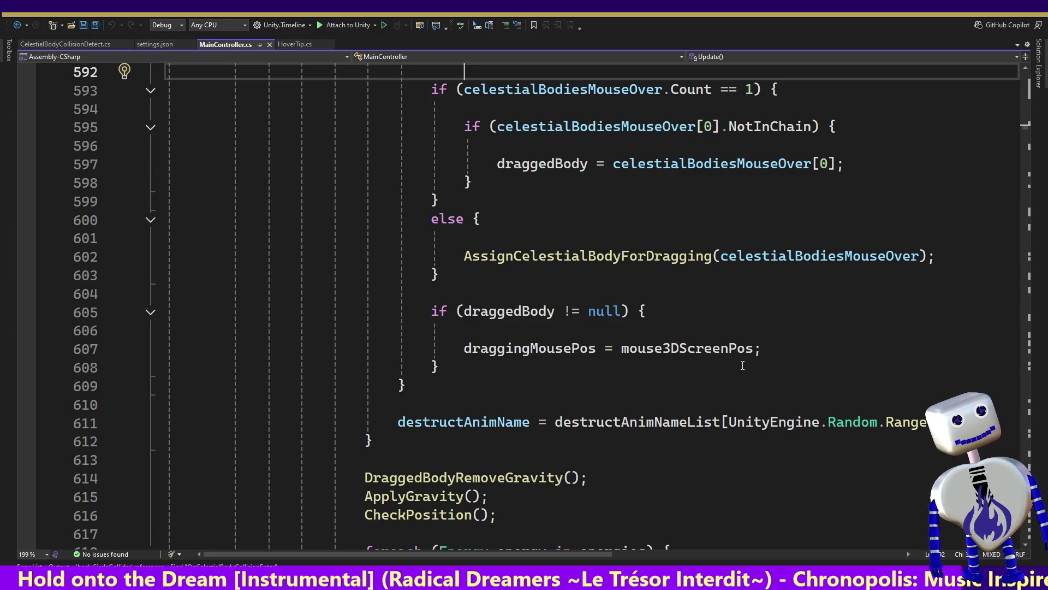
Check mouse3DScreenPos in Quick Info, then move up to the ShowFullUI call near line 570.
{"action": "mouse_move", "coordinate": [751, 355]}
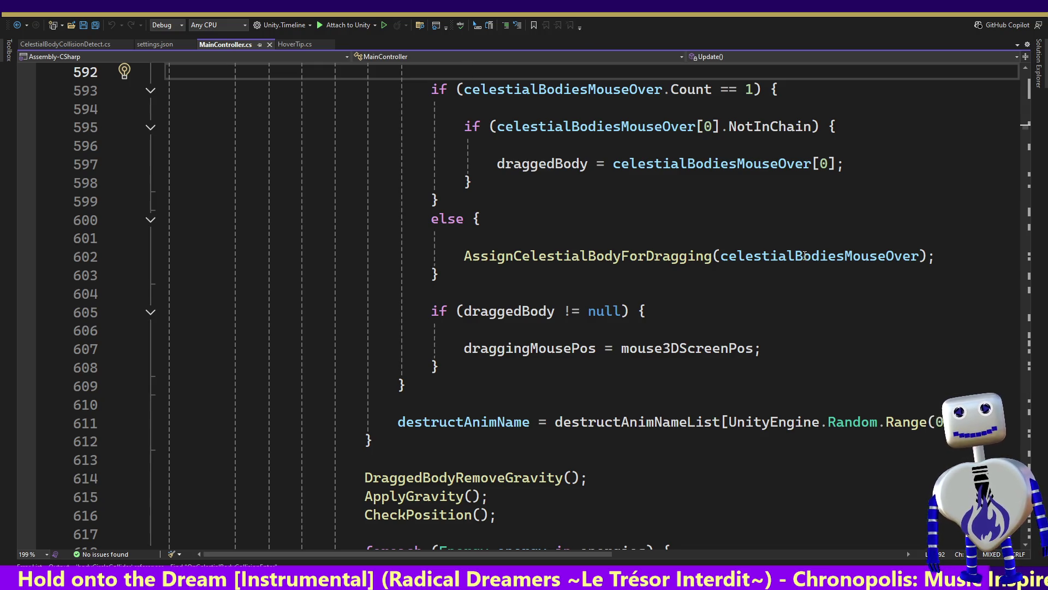
{"action": "left_click", "coordinate": [504, 302]}
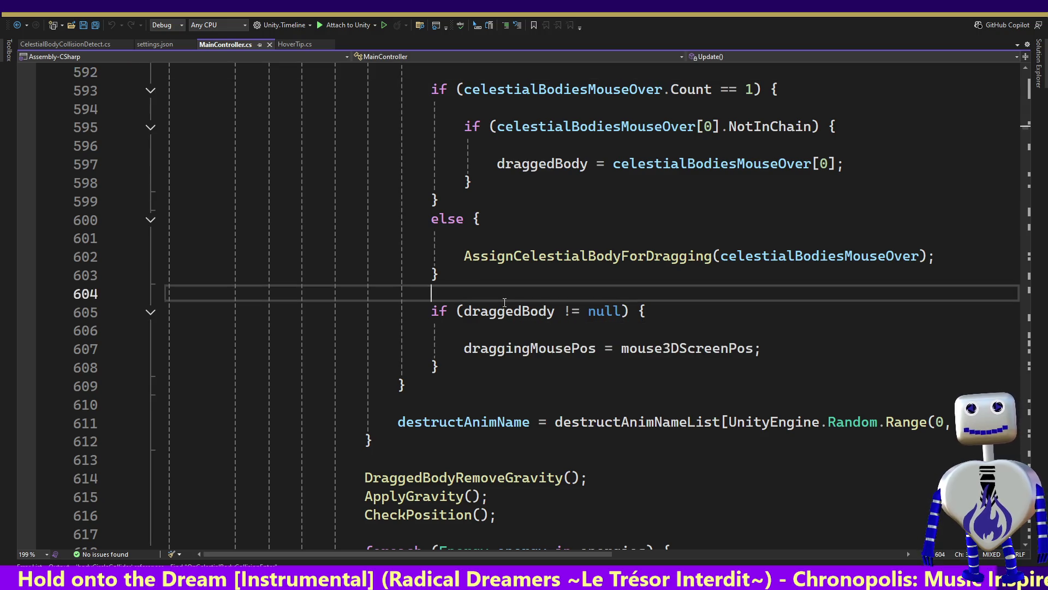
{"action": "key", "text": "Up"}
{"action": "key", "text": "Up"}
{"action": "key", "text": "Up"}
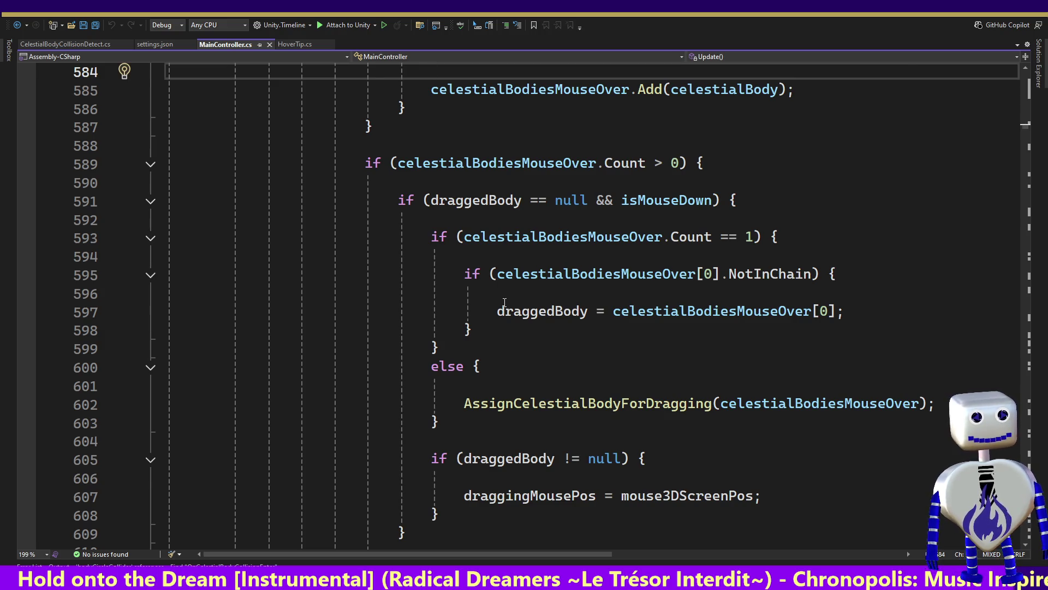
{"action": "key", "text": "Up"}
{"action": "key", "text": "Up"}
{"action": "key", "text": "Up"}
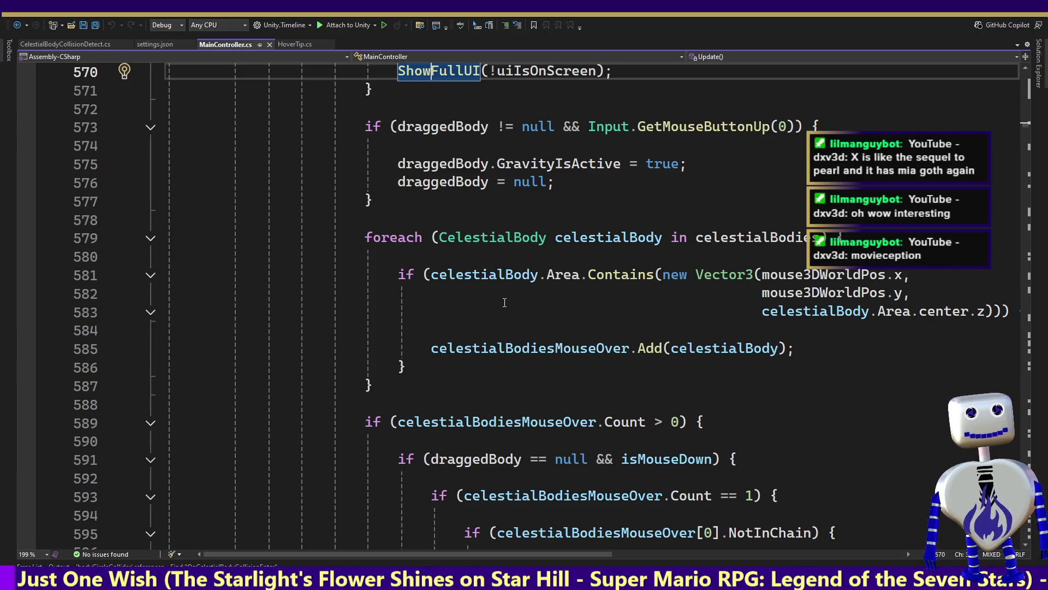
Move up through the LEVEL, LEVEL_SELECT and TUTORIAL cases to the level list start.
{"action": "key", "text": "Up"}
{"action": "key", "text": "Up"}
{"action": "key", "text": "Up"}
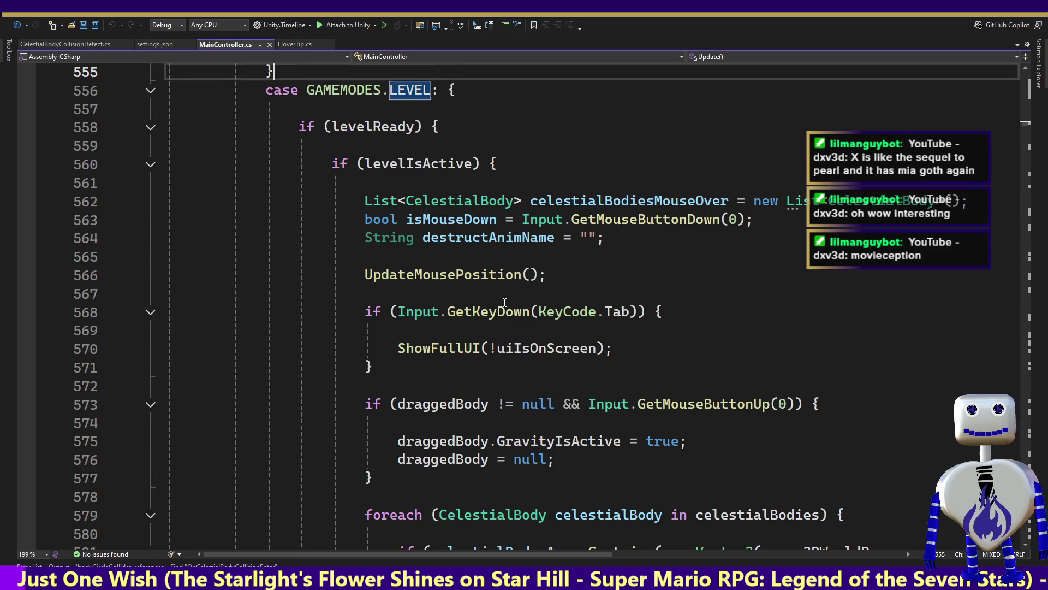
{"action": "key", "text": "Up"}
{"action": "key", "text": "Up"}
{"action": "key", "text": "Up"}
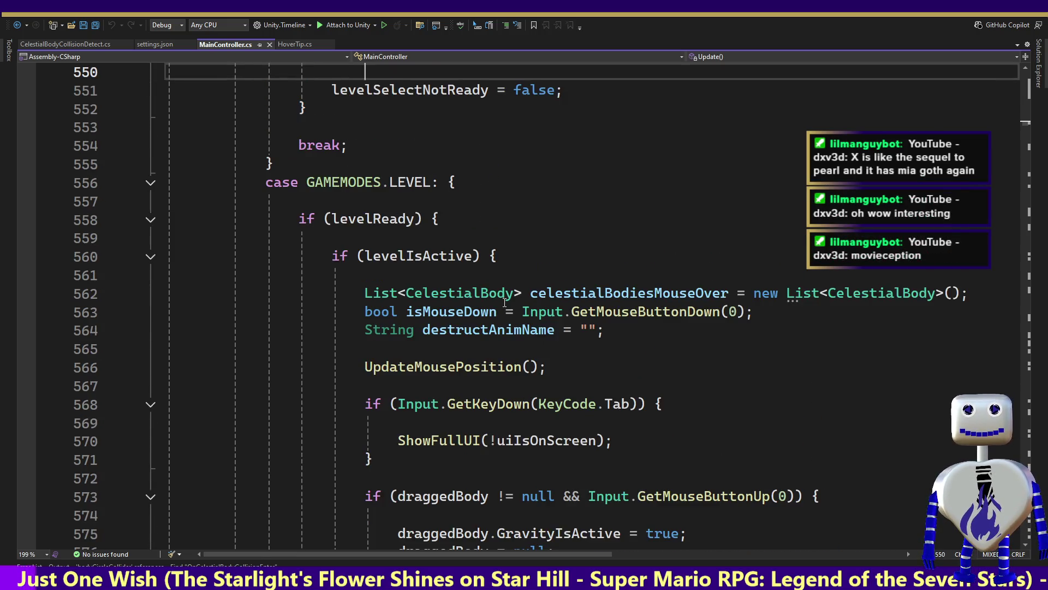
{"action": "key", "text": "Up"}
{"action": "key", "text": "Up"}
{"action": "key", "text": "Up"}
{"action": "key", "text": "Up"}
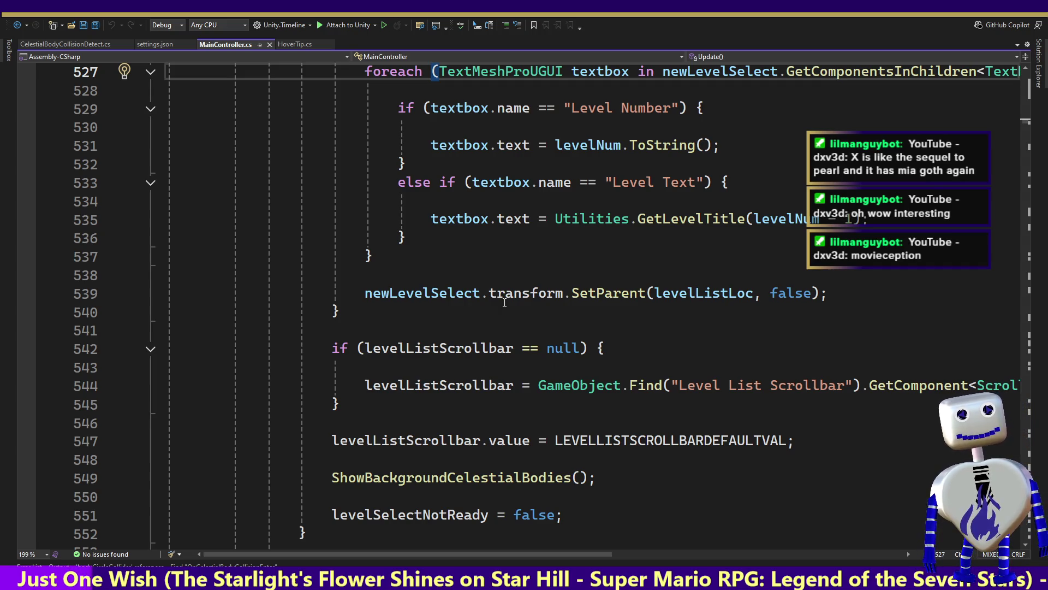
{"action": "key", "text": "Up"}
{"action": "key", "text": "Up"}
{"action": "key", "text": "Up"}
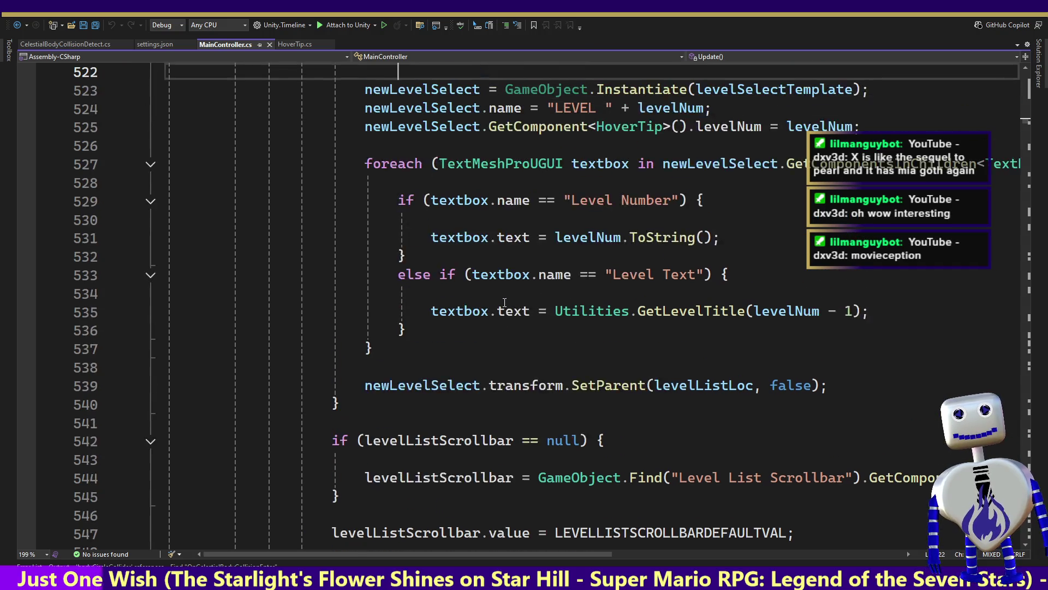
{"action": "key", "text": "Up"}
{"action": "key", "text": "Up"}
{"action": "key", "text": "Up"}
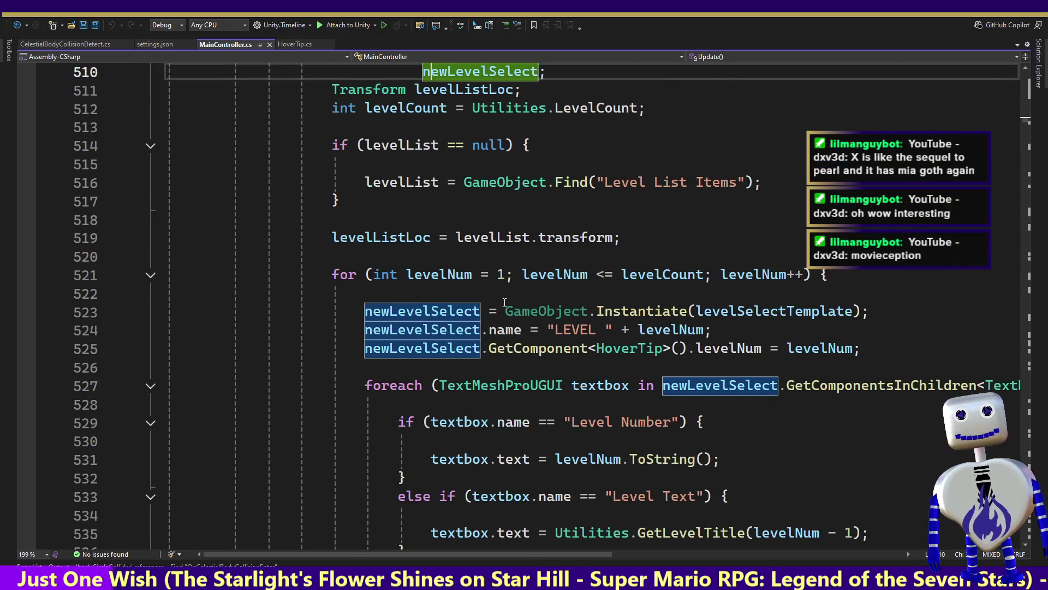
{"action": "key", "text": "Up"}
{"action": "key", "text": "Up"}
{"action": "key", "text": "Up"}
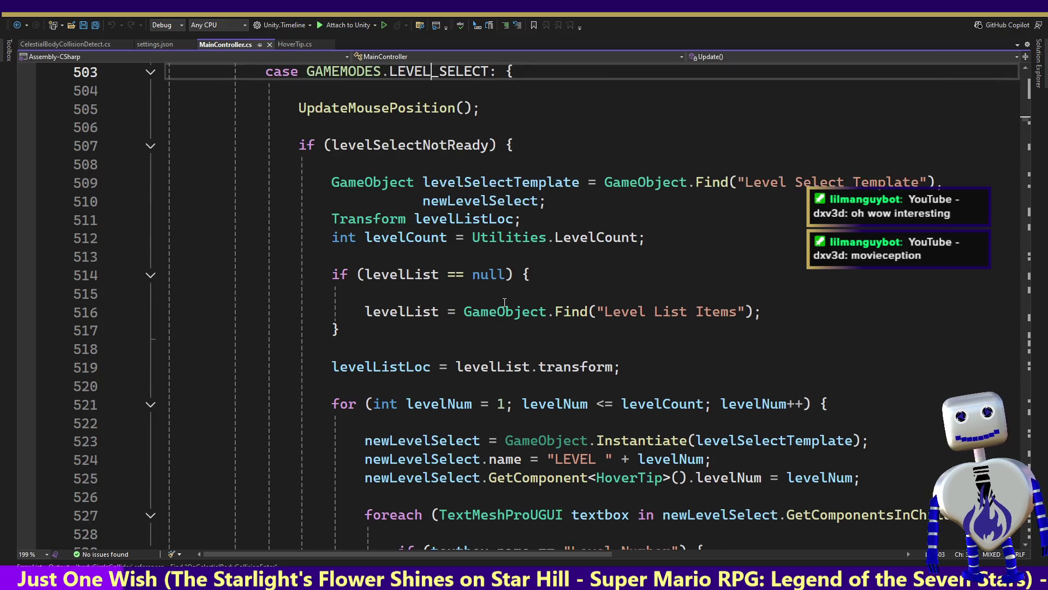
{"action": "key", "text": "Up"}
{"action": "key", "text": "Up"}
{"action": "key", "text": "Up"}
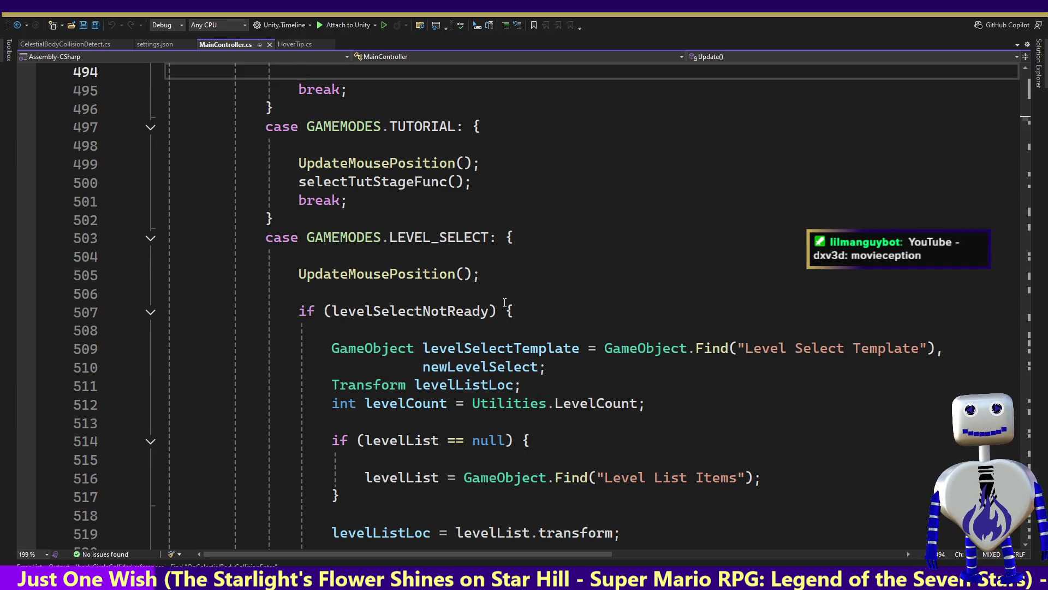
{"action": "scroll", "coordinate": [505, 303], "scroll_direction": "up", "scroll_amount": 2}
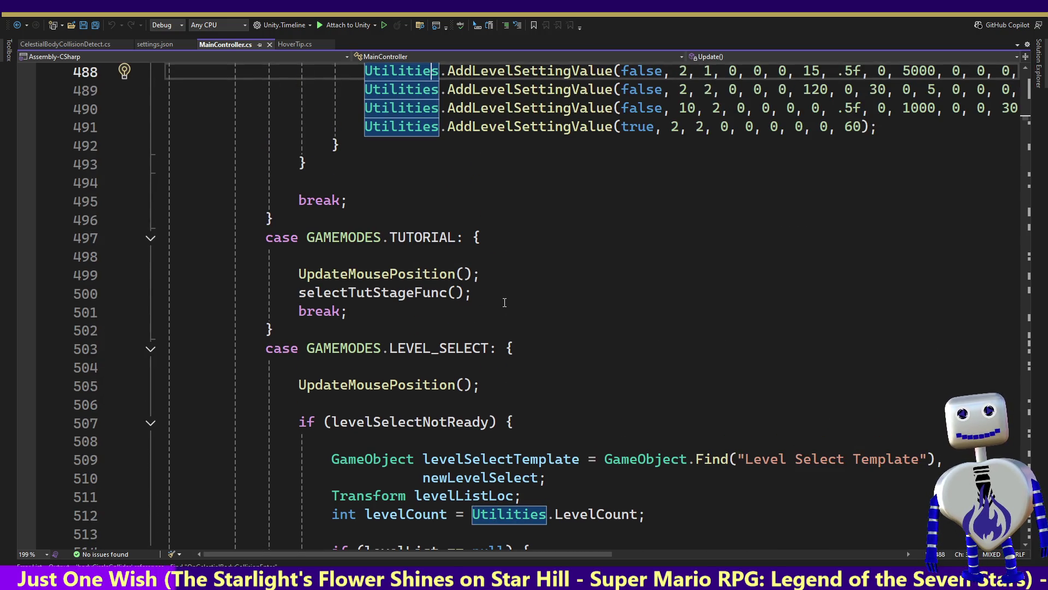
{"action": "key", "text": "Up"}
{"action": "key", "text": "Up"}
{"action": "key", "text": "Up"}
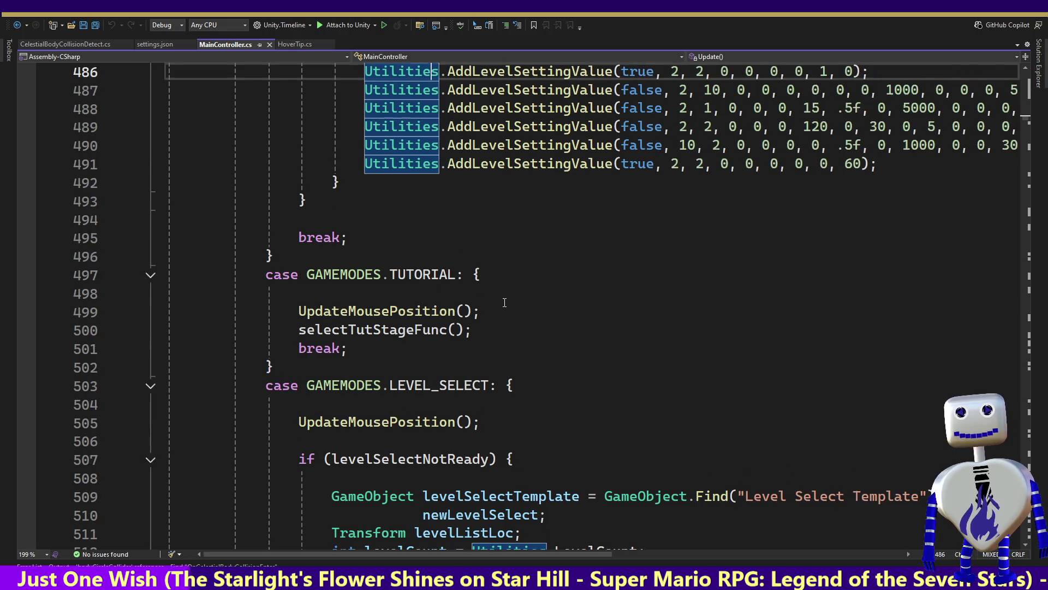
{"action": "key", "text": "Up"}
{"action": "key", "text": "Up"}
{"action": "key", "text": "Up"}
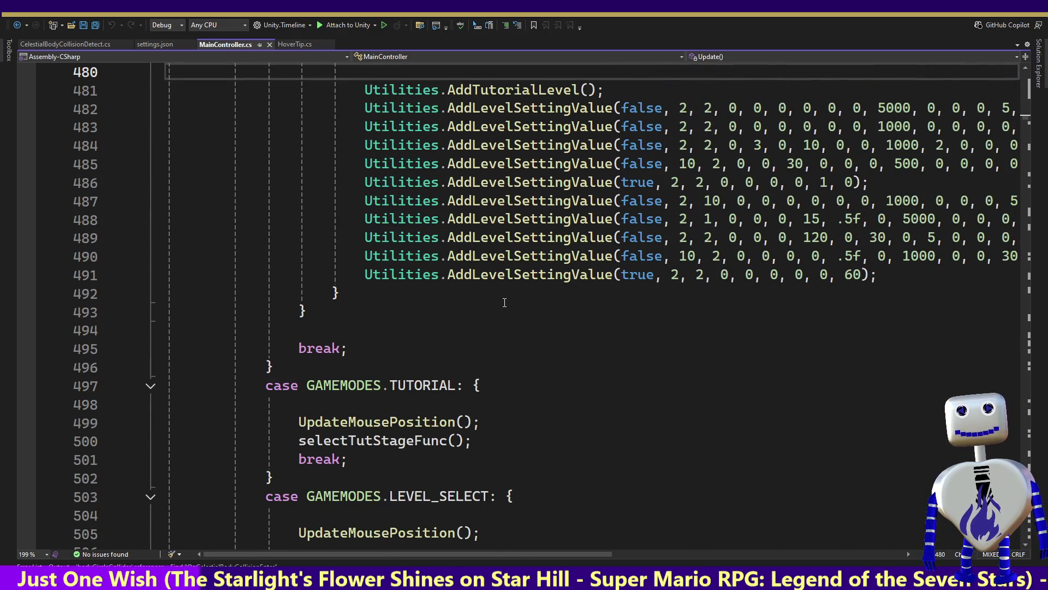
Page down to the destruct-prep foreach block tallying destroyedCelestialBodyCount.
{"action": "key", "text": "Page_Down"}
{"action": "key", "text": "Page_Down"}
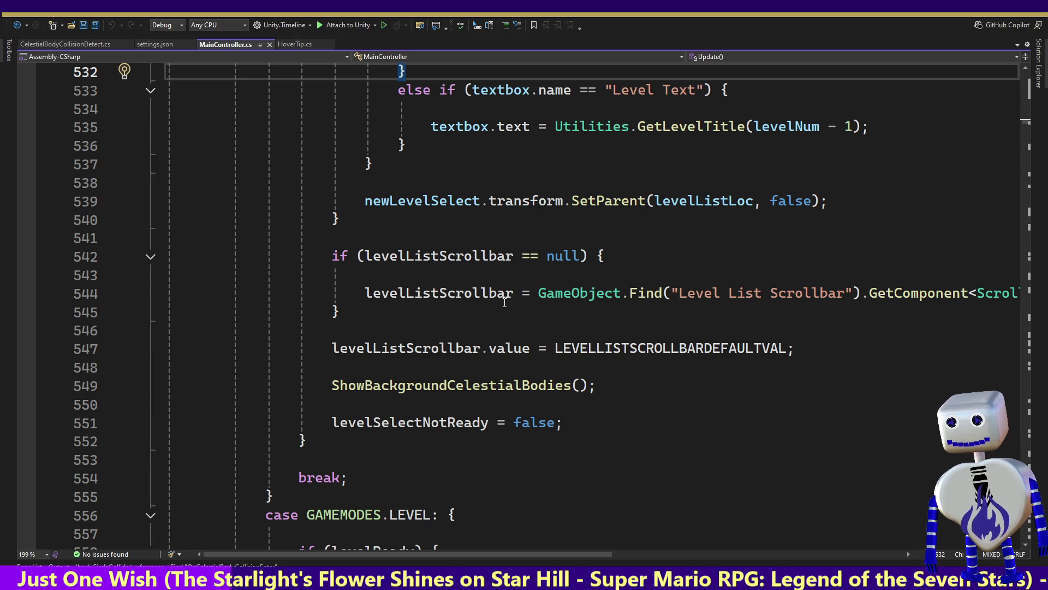
{"action": "key", "text": "Page_Down"}
{"action": "key", "text": "Page_Down"}
{"action": "key", "text": "Page_Down"}
{"action": "key", "text": "Page_Down"}
{"action": "key", "text": "Page_Down"}
{"action": "key", "text": "Page_Down"}
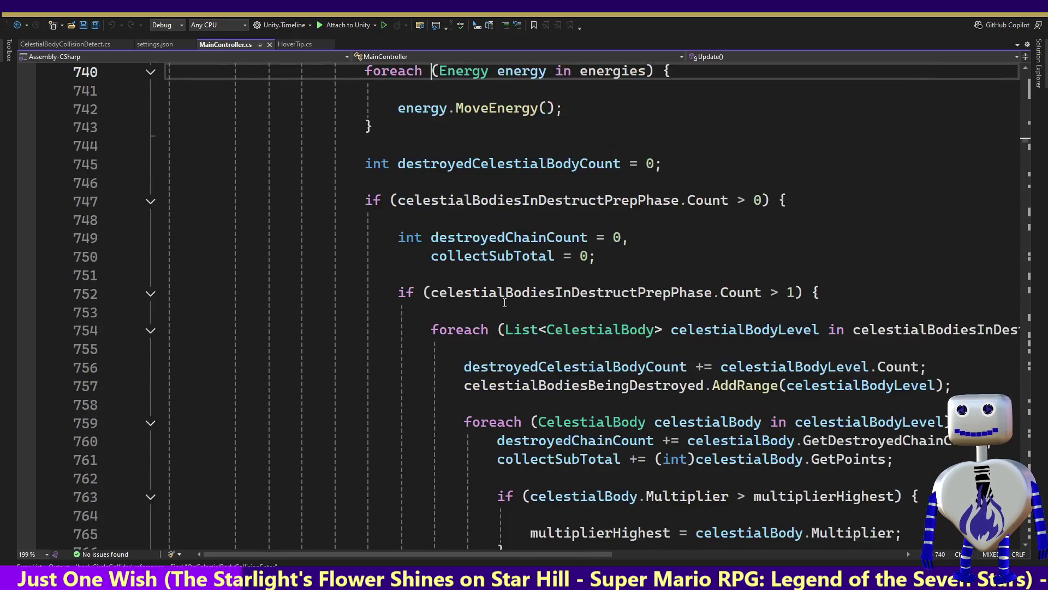
{"action": "key", "text": "Page_Down"}
{"action": "key", "text": "Page_Down"}
{"action": "key", "text": "Page_Down"}
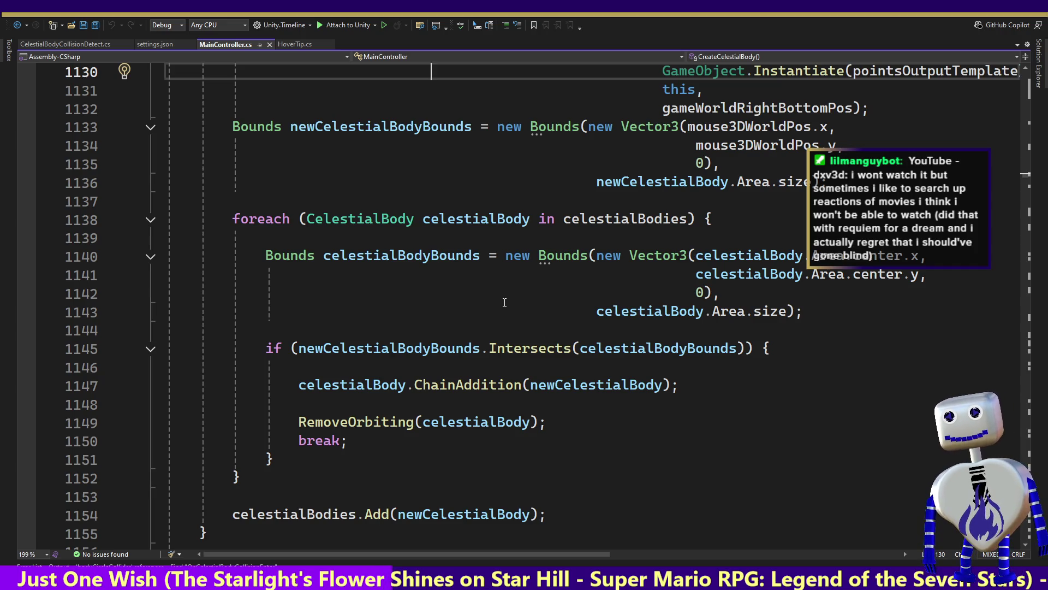
Review AssignCelestialBodyForDragging and DragCelestialBody, stopping at DragCelestialBody's closing brace.
{"action": "key", "text": "Down"}
{"action": "key", "text": "Down"}
{"action": "key", "text": "Down"}
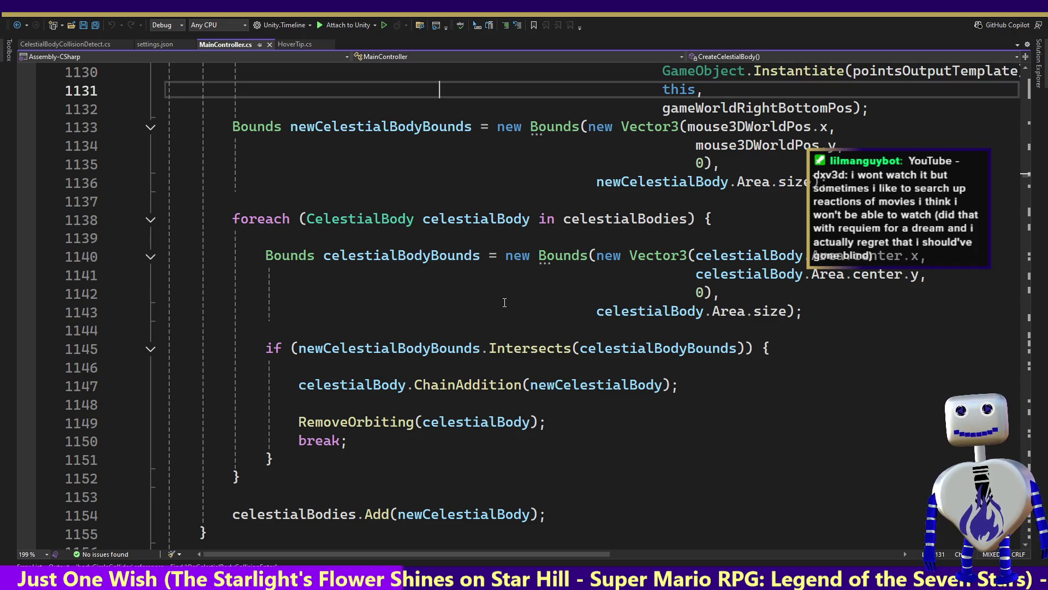
{"action": "key", "text": "Down"}
{"action": "key", "text": "Down"}
{"action": "key", "text": "Down"}
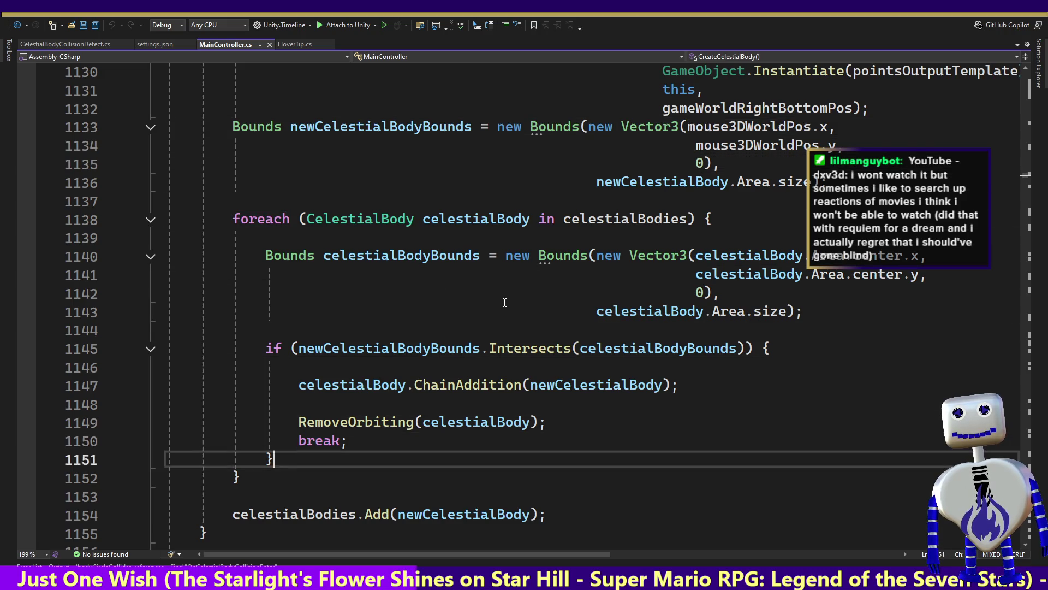
{"action": "key", "text": "Down"}
{"action": "key", "text": "Down"}
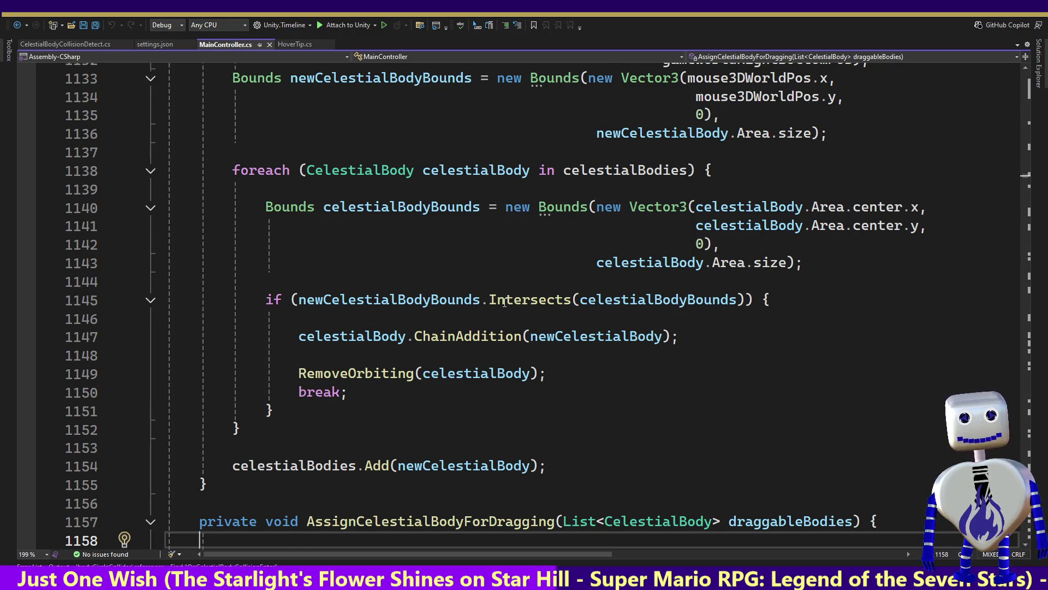
{"action": "type", "text": "foreach (CelestialBody celestialBody in draggableBodies) {          if (celestialBody.NotInChain) {              if (draggedBody != null) {                  if (draggedBody.Position.z > celestialBody.Position.z) { "}
{"action": "type", "text": "                     draggedBody = celestialBody;"}
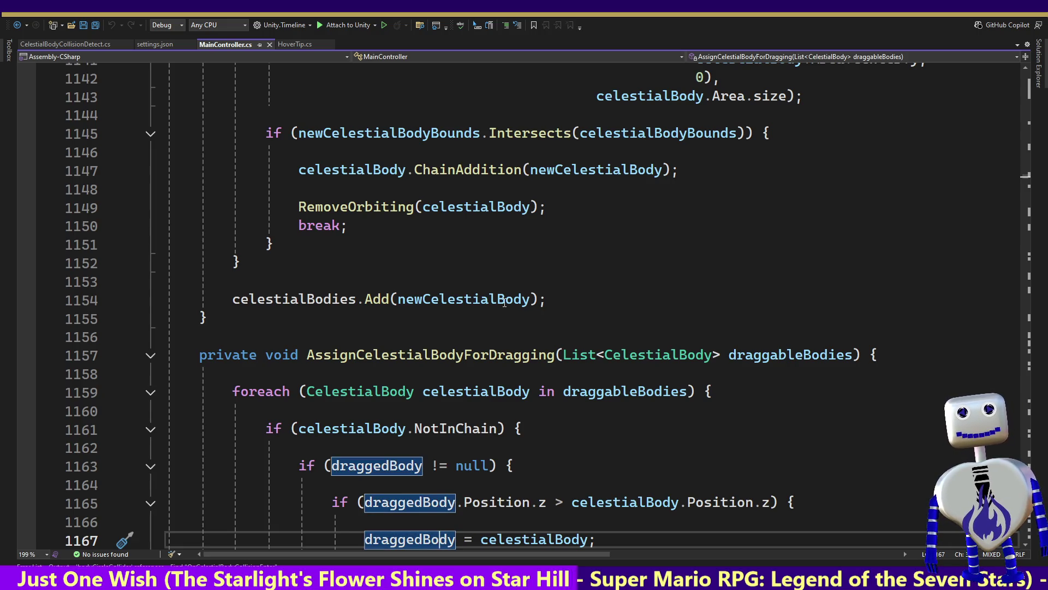
{"action": "type", "text": "                 }"}
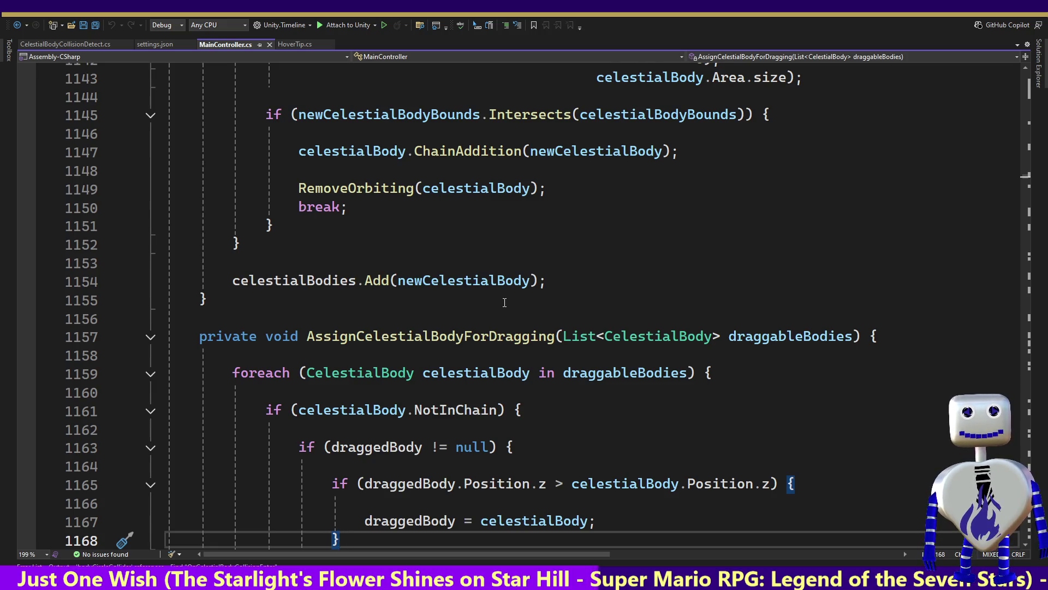
{"action": "key", "text": "Down"}
{"action": "key", "text": "Down"}
{"action": "key", "text": "Down"}
{"action": "key", "text": "Down"}
{"action": "key", "text": "Down"}
{"action": "key", "text": "Down"}
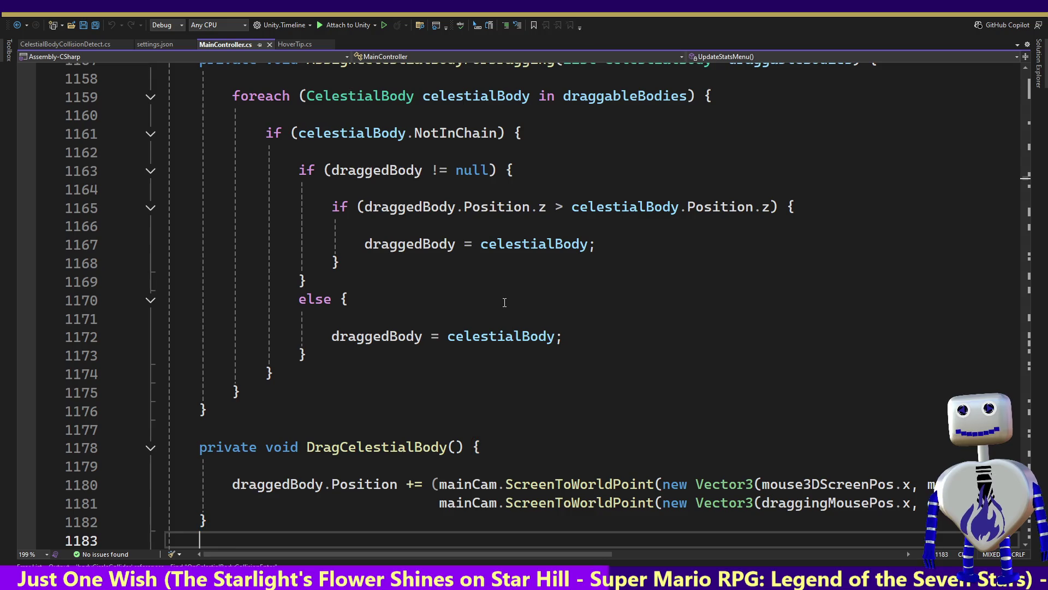
{"action": "key", "text": "Down"}
{"action": "key", "text": "Down"}
{"action": "key", "text": "Down"}
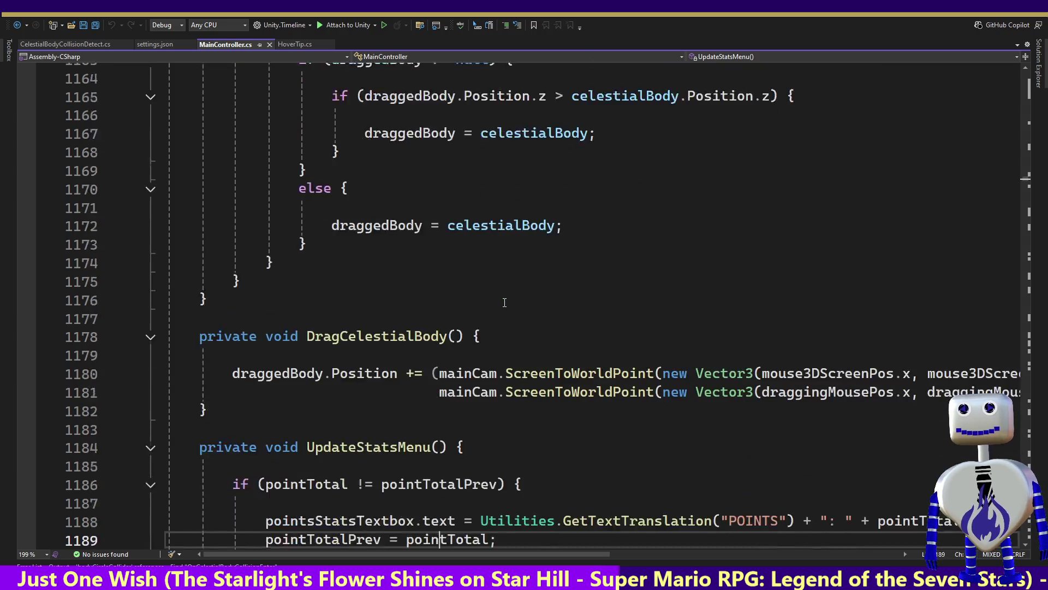
{"action": "key", "text": "Up"}
{"action": "key", "text": "Up"}
{"action": "key", "text": "Up"}
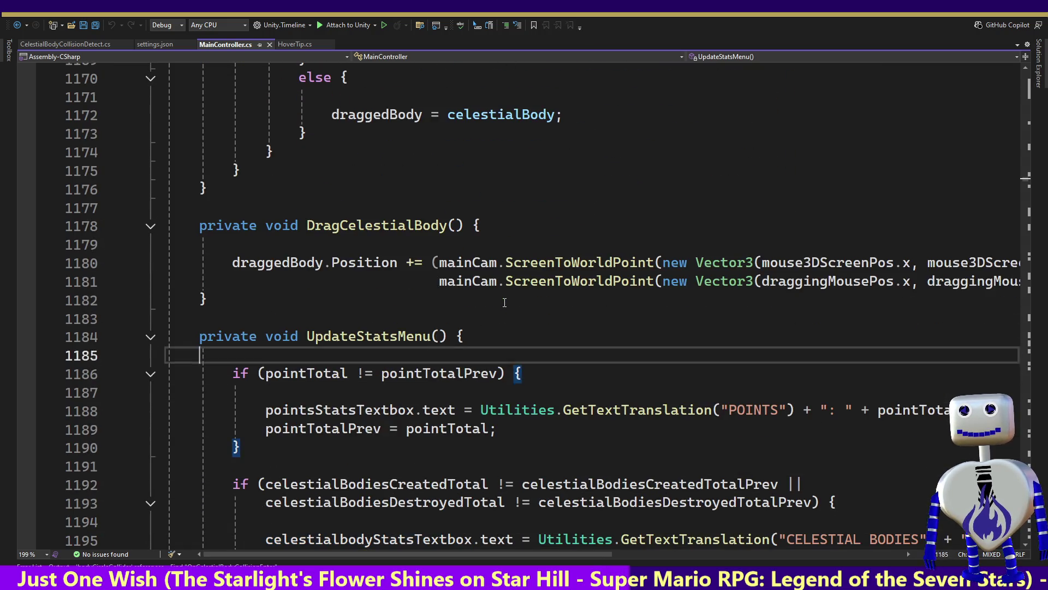
{"action": "key", "text": "Down"}
{"action": "key", "text": "Down"}
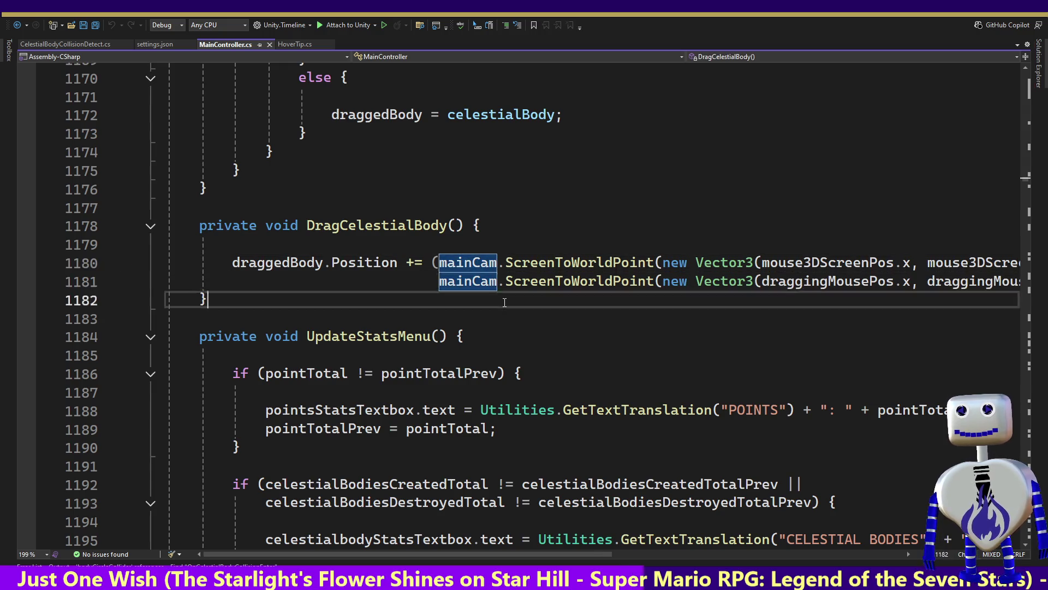
Type 'private void GetTrail' on new line 1184 below DragCelestialBody.
{"action": "key", "text": "Return"}
{"action": "key", "text": "Return"}
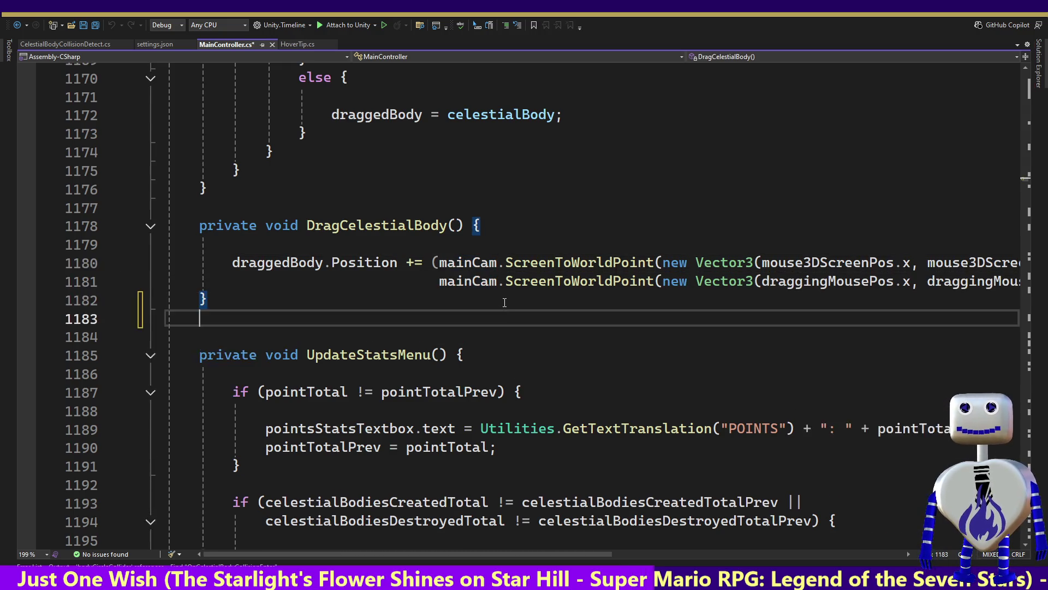
{"action": "type", "text": "p"}
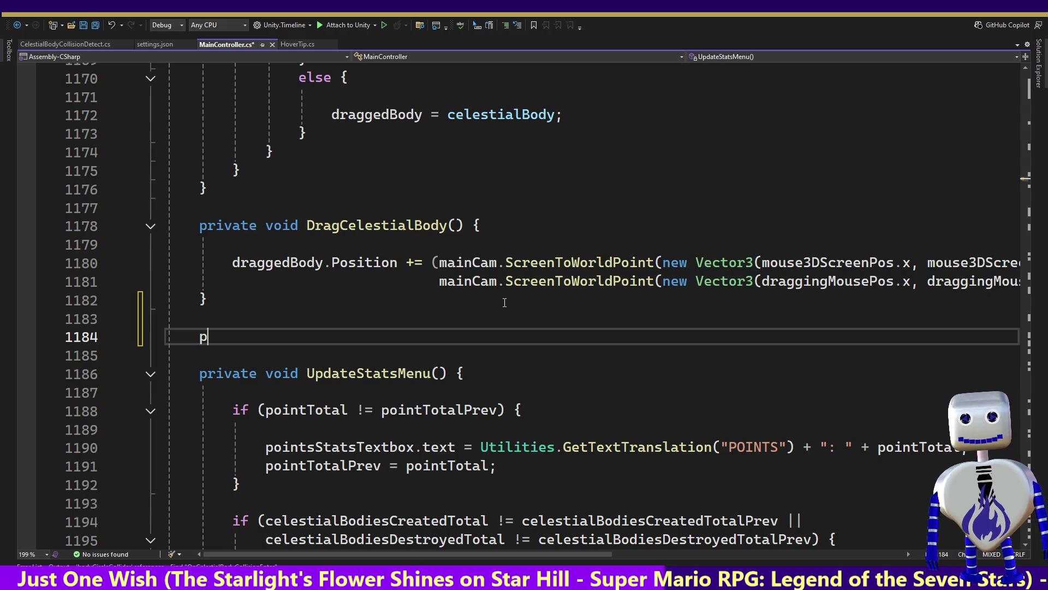
{"action": "type", "text": "rivate void "}
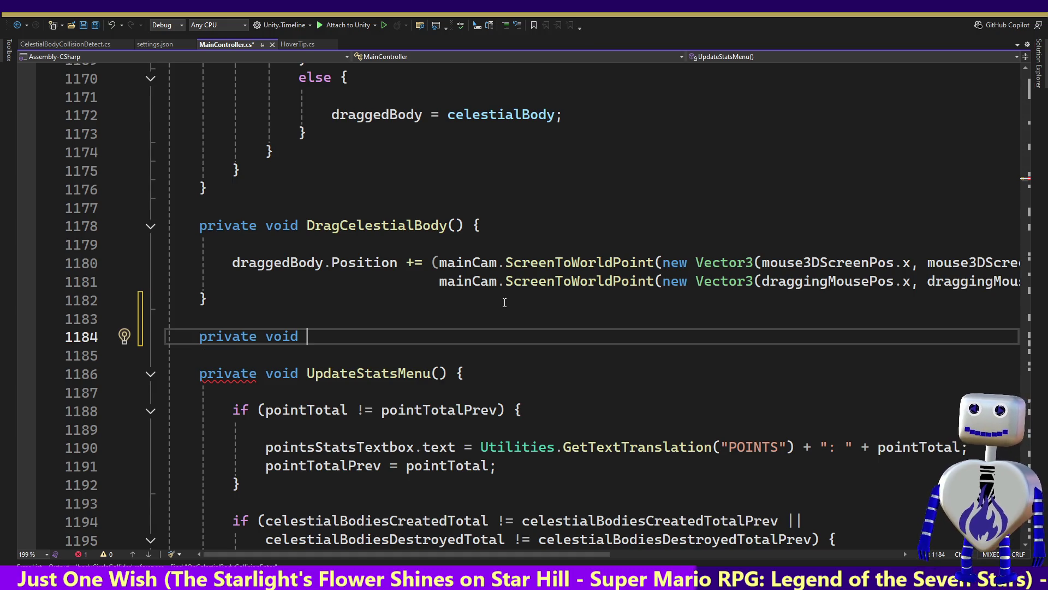
{"action": "type", "text": "GetTr"}
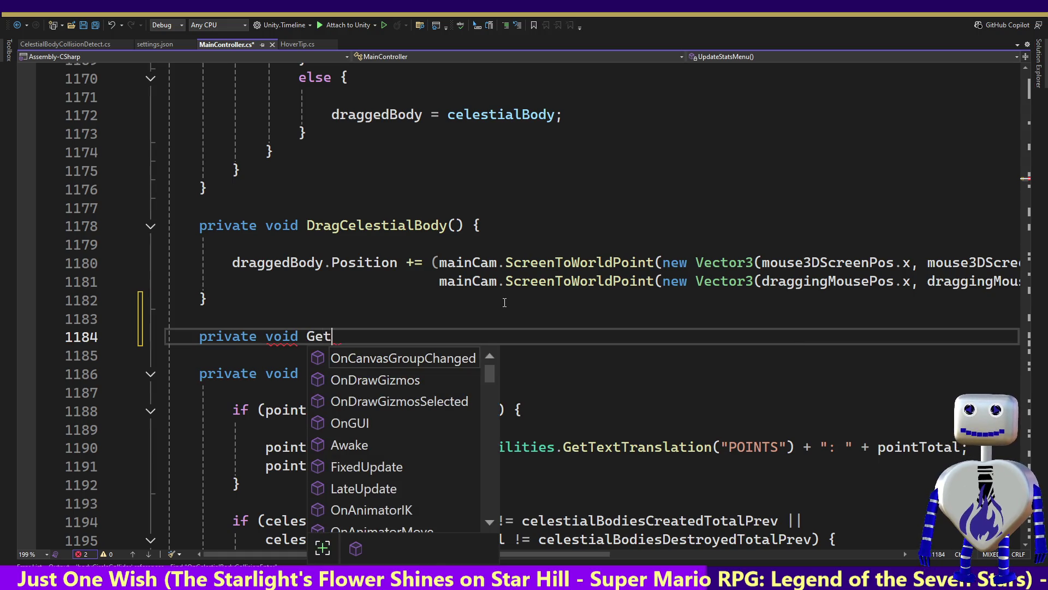
{"action": "type", "text": "ao;"}
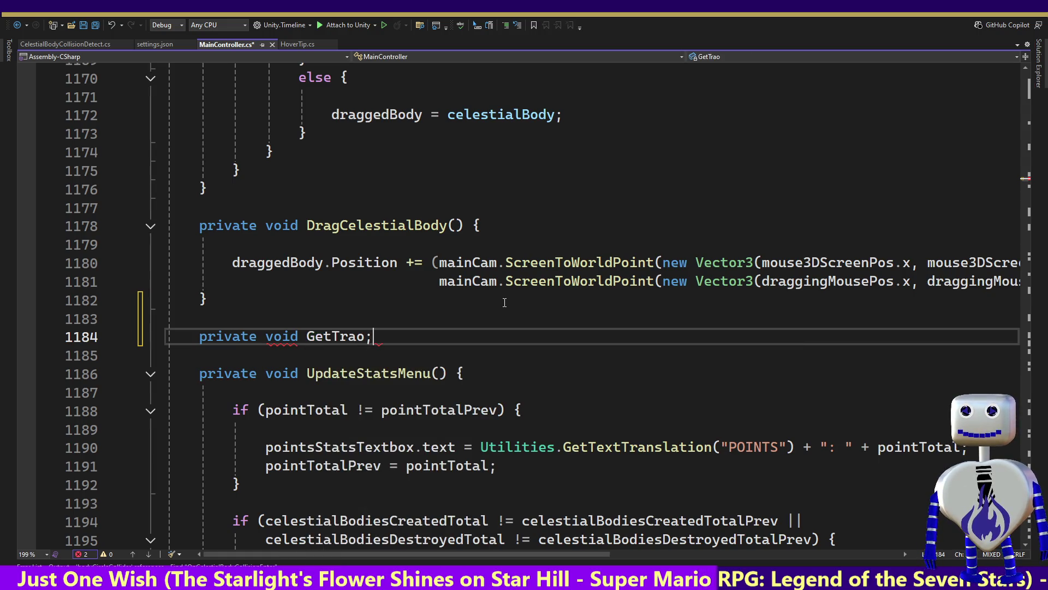
{"action": "key", "text": "BackSpace"}
{"action": "key", "text": "BackSpace"}
{"action": "type", "text": "il"}
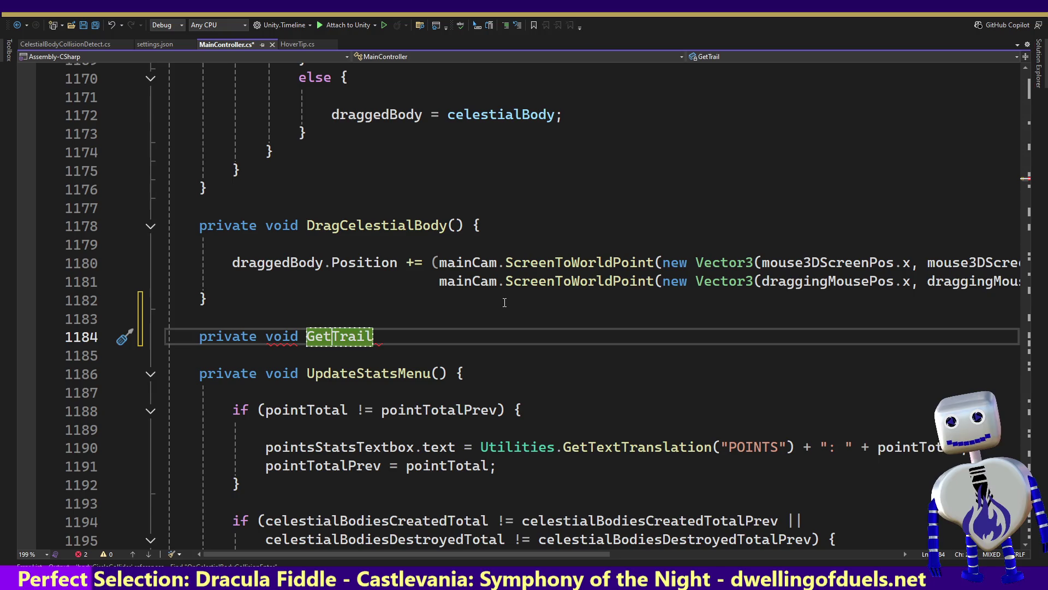
Rename the method to GetFollowTrailLength and add '() { }' with an opened body.
{"action": "key", "text": "Left"}
{"action": "key", "text": "Left"}
{"action": "key", "text": "Left"}
{"action": "type", "text": "Follow"}
{"action": "key", "text": "End"}
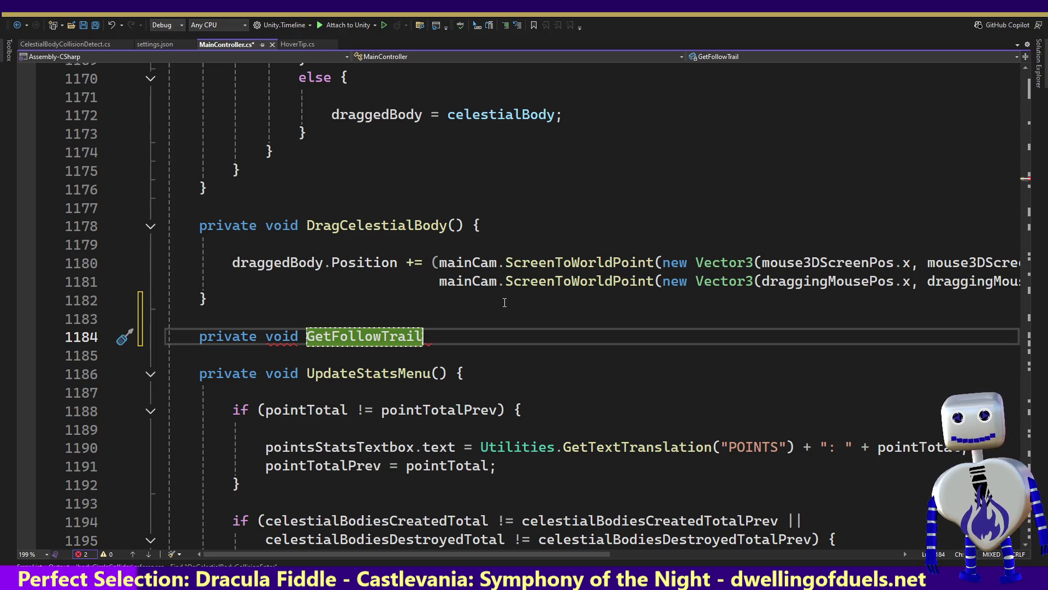
{"action": "type", "text": "len"}
{"action": "key", "text": "BackSpace"}
{"action": "key", "text": "BackSpace"}
{"action": "key", "text": "BackSpace"}
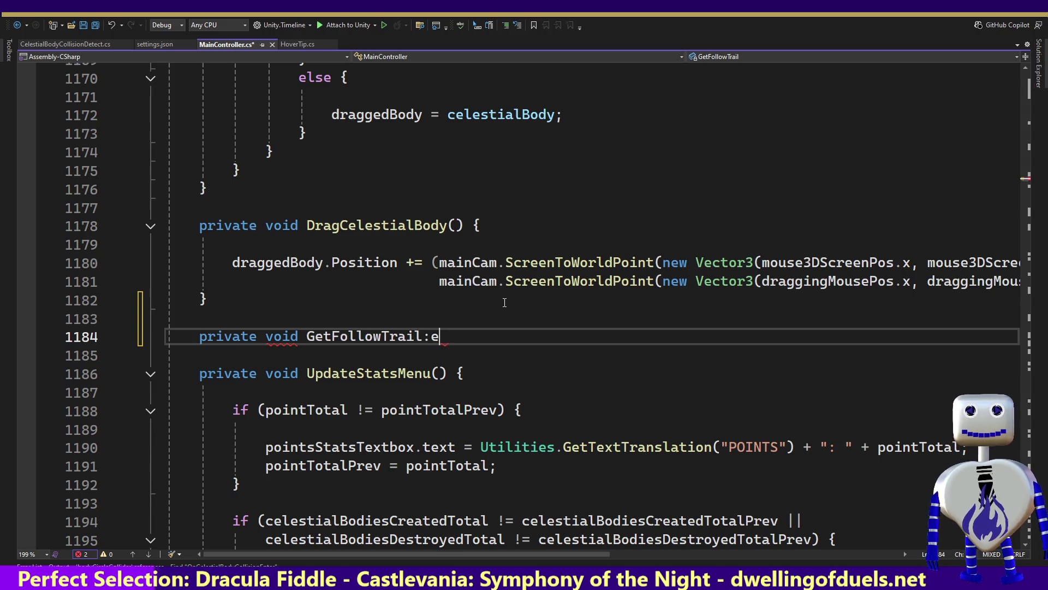
{"action": "type", "text": "Length"}
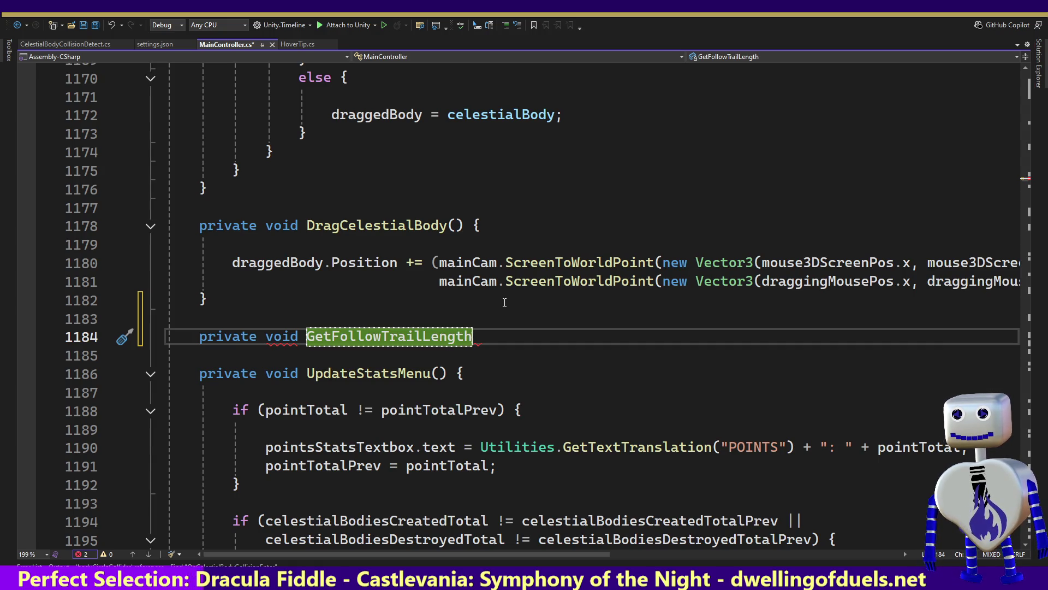
{"action": "type", "text": "()"}
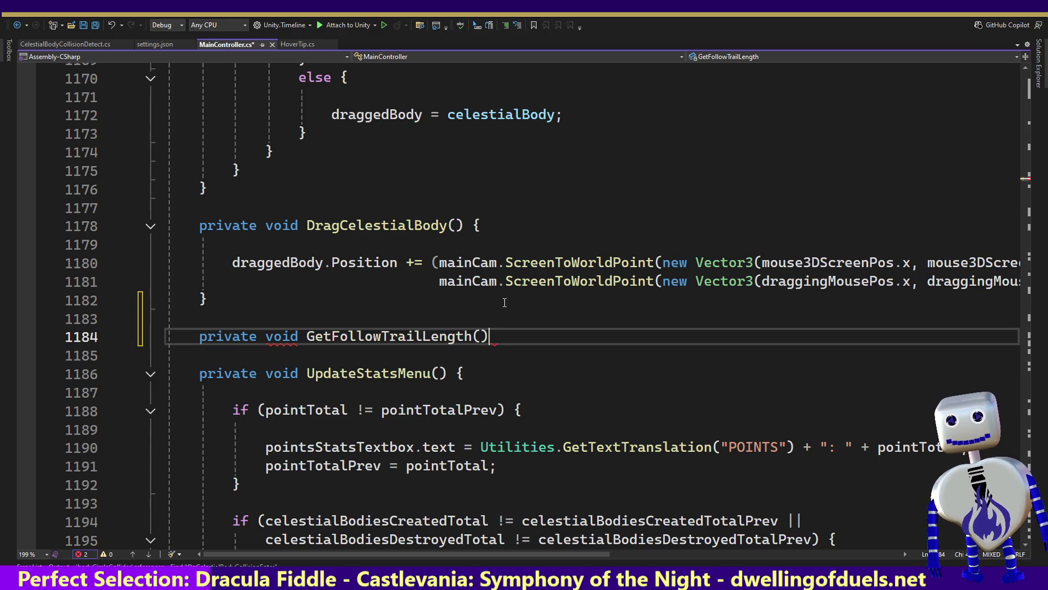
{"action": "type", "text": " { }"}
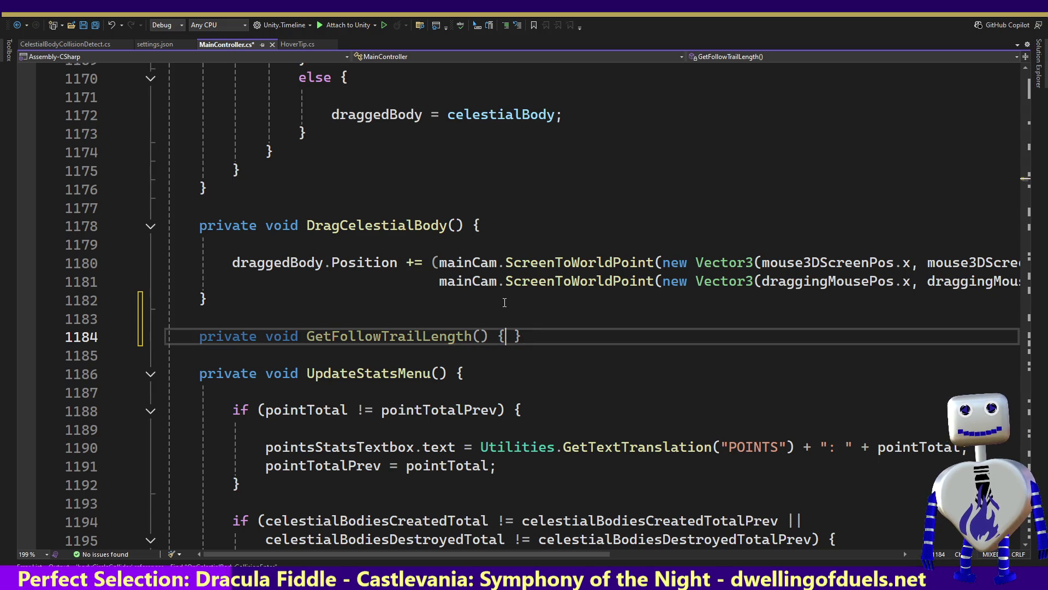
{"action": "key", "text": "Return"}
{"action": "key", "text": "Return"}
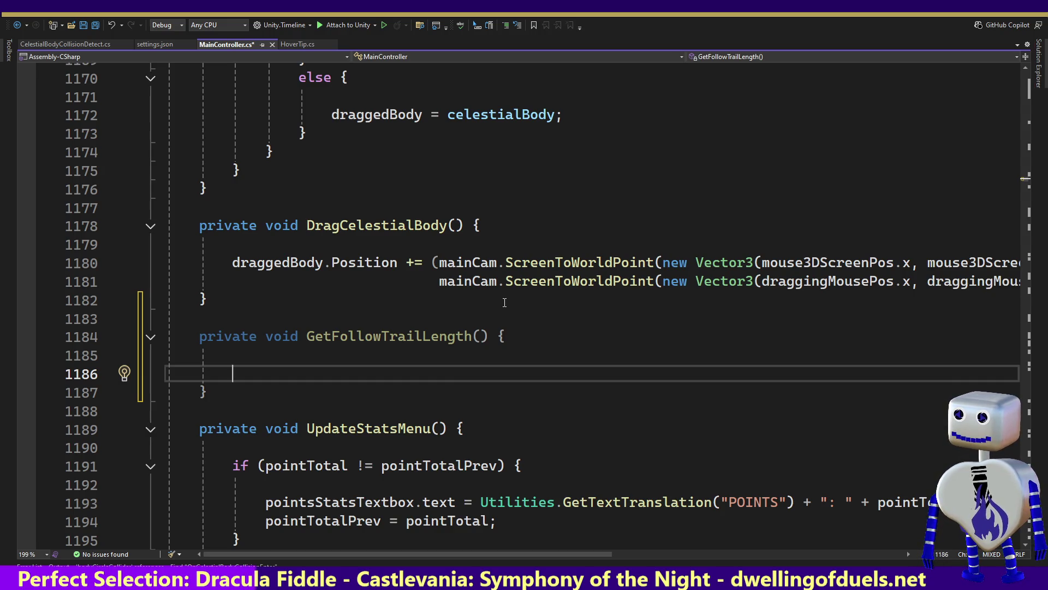
Type the Vector3[] array type on line 1186 using IntelliSense.
{"action": "type", "text": "Vec"}
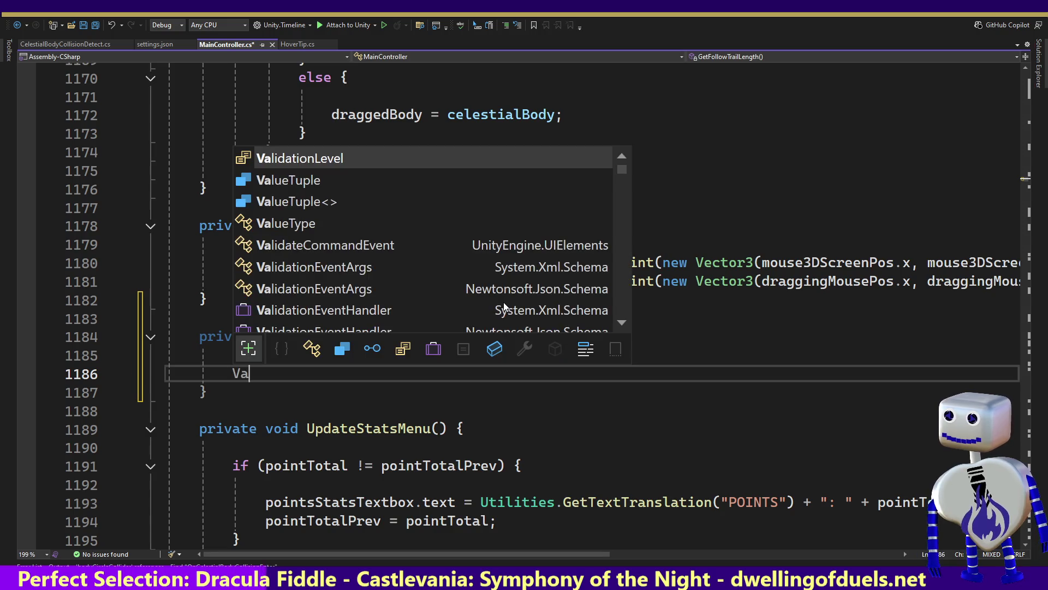
{"action": "type", "text": "tor"}
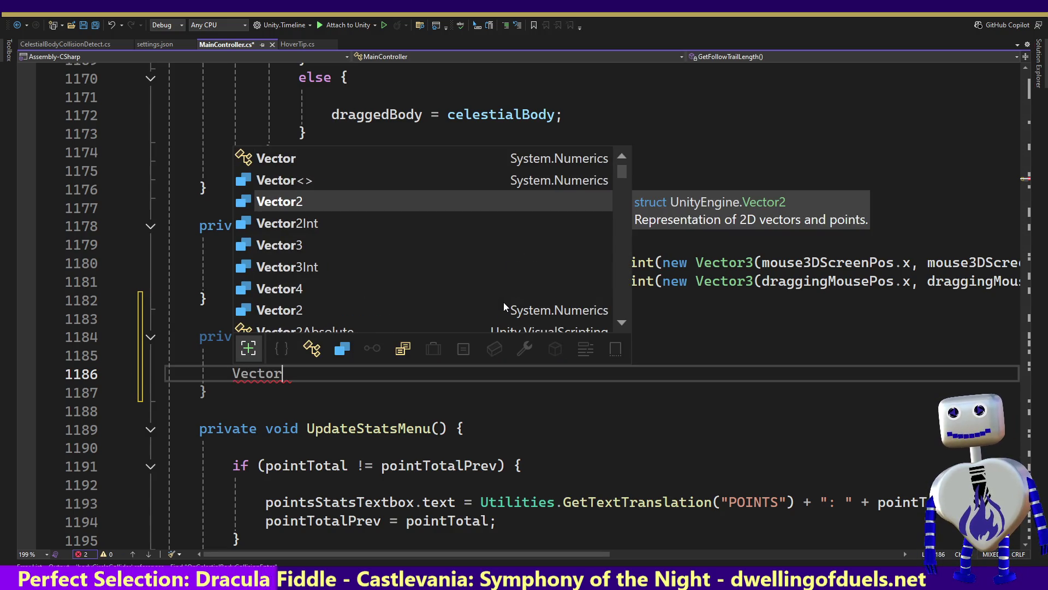
{"action": "key", "text": "Down"}
{"action": "key", "text": "Down"}
{"action": "key", "text": "space"}
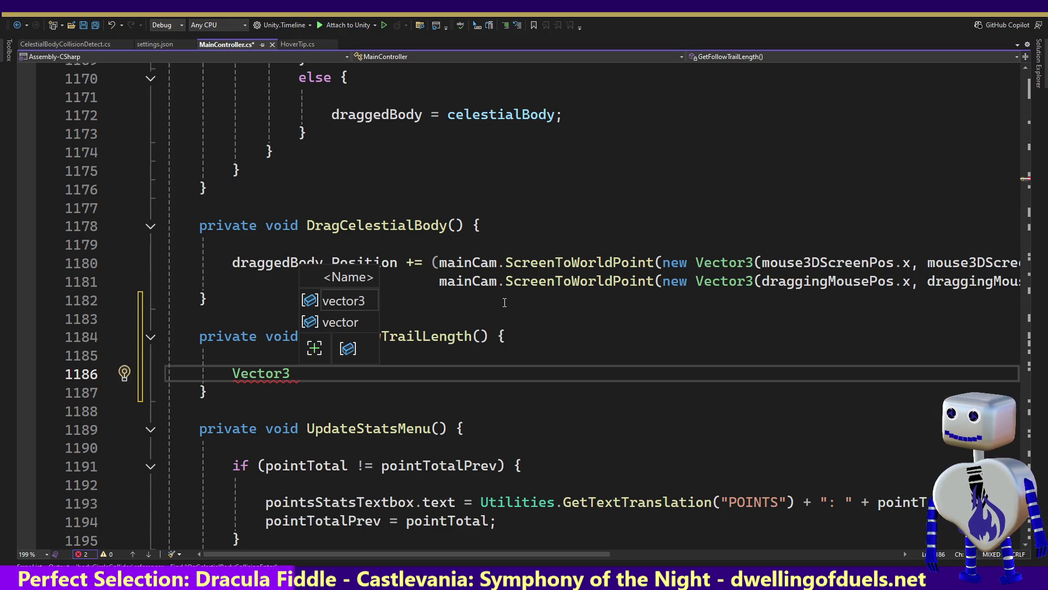
{"action": "key", "text": "BackSpace"}
{"action": "type", "text": "[]"}
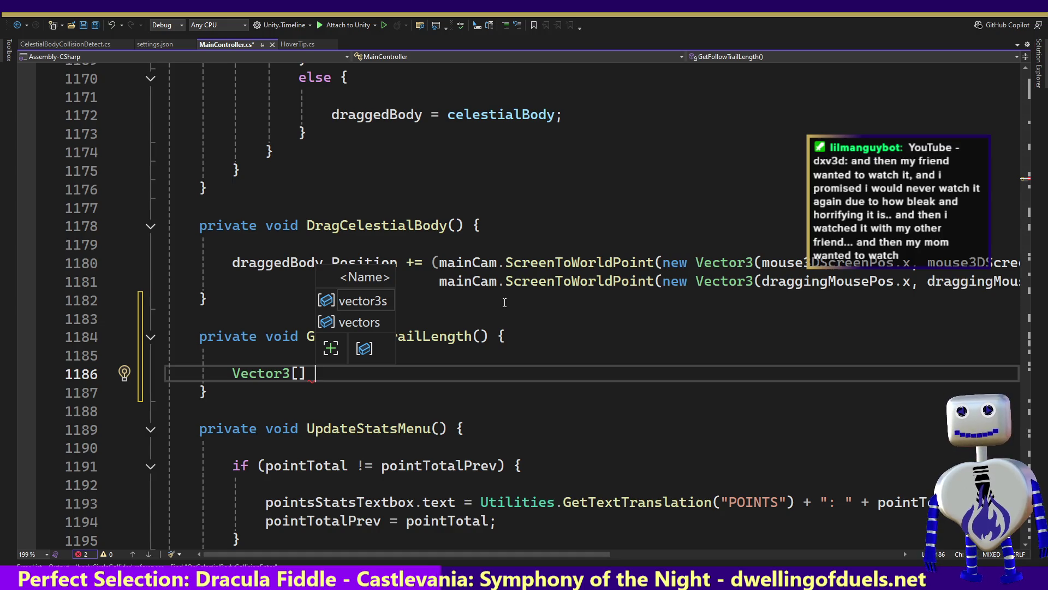
Name the variable tailVecticesPos and assign 'new Vector3[' via IntelliSense.
{"action": "type", "text": "tailV"}
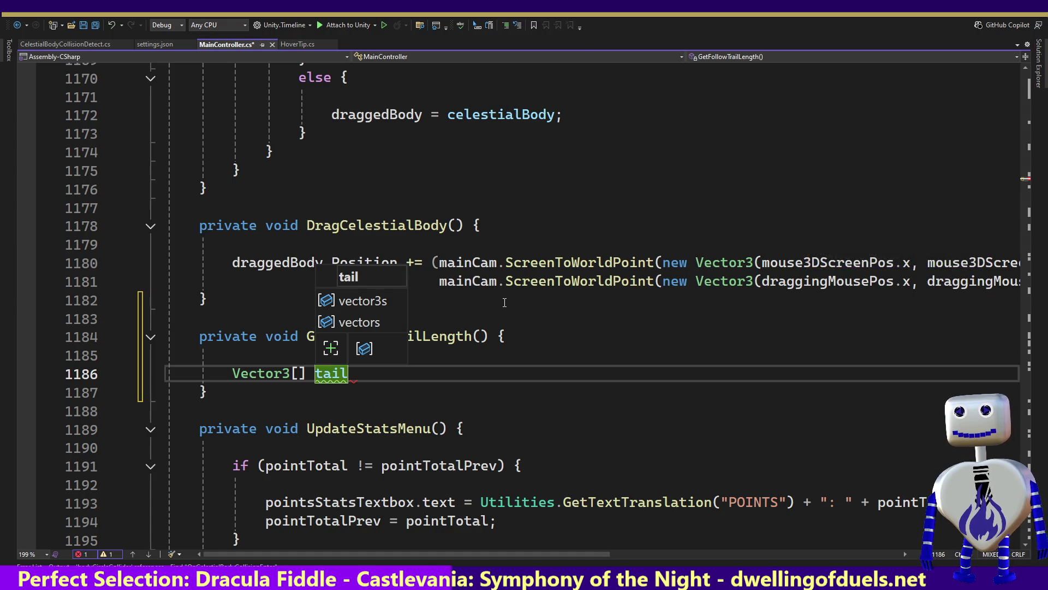
{"action": "type", "text": "ectox"}
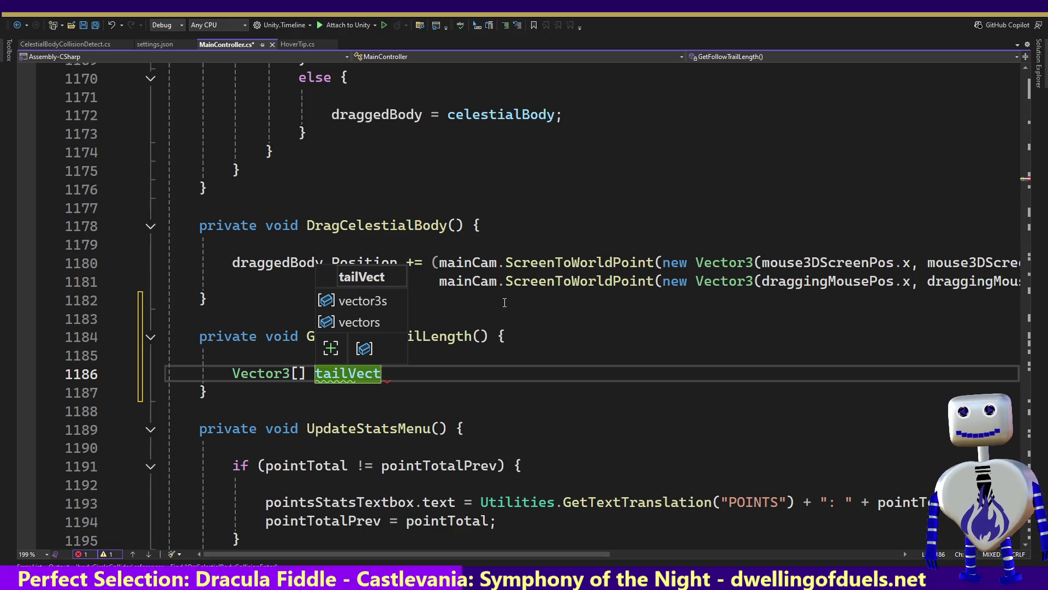
{"action": "key", "text": "BackSpace"}
{"action": "key", "text": "BackSpace"}
{"action": "type", "text": "ex"}
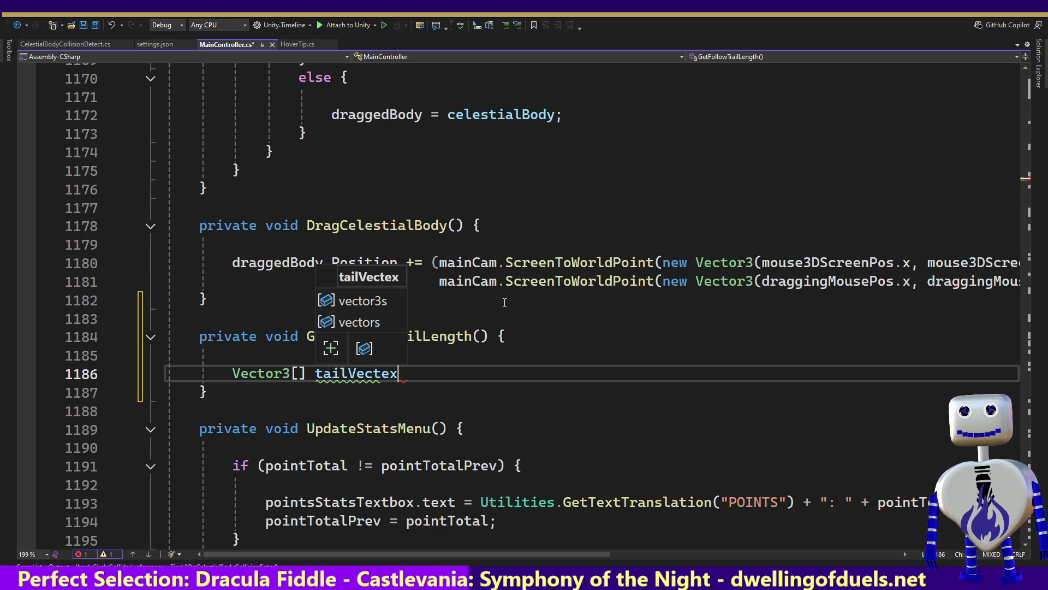
{"action": "key", "text": "BackSpace"}
{"action": "key", "text": "BackSpace"}
{"action": "key", "text": "BackSpace"}
{"action": "type", "text": "ti"}
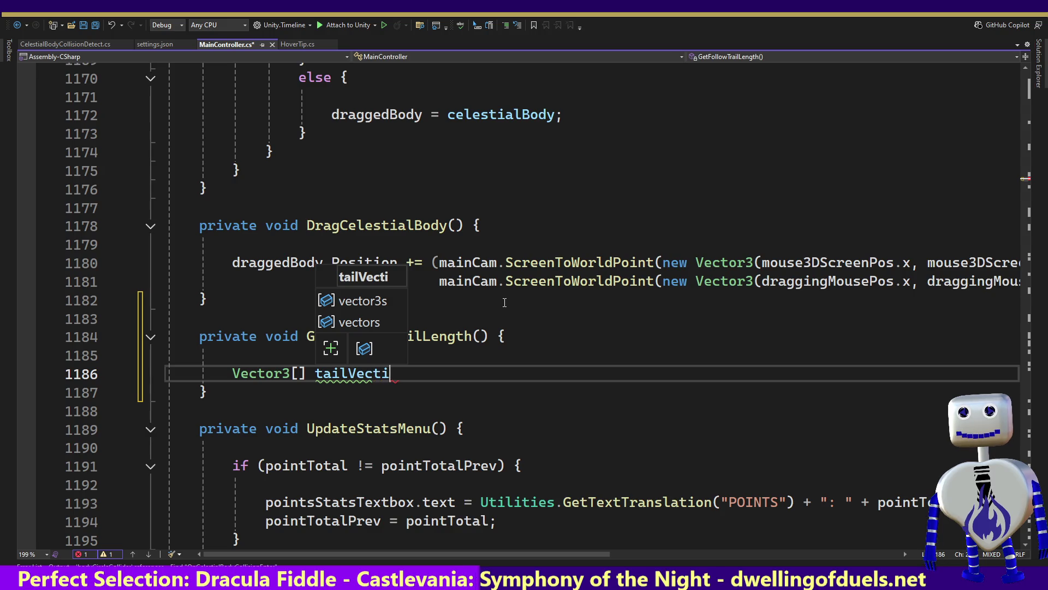
{"action": "type", "text": "ces{"}
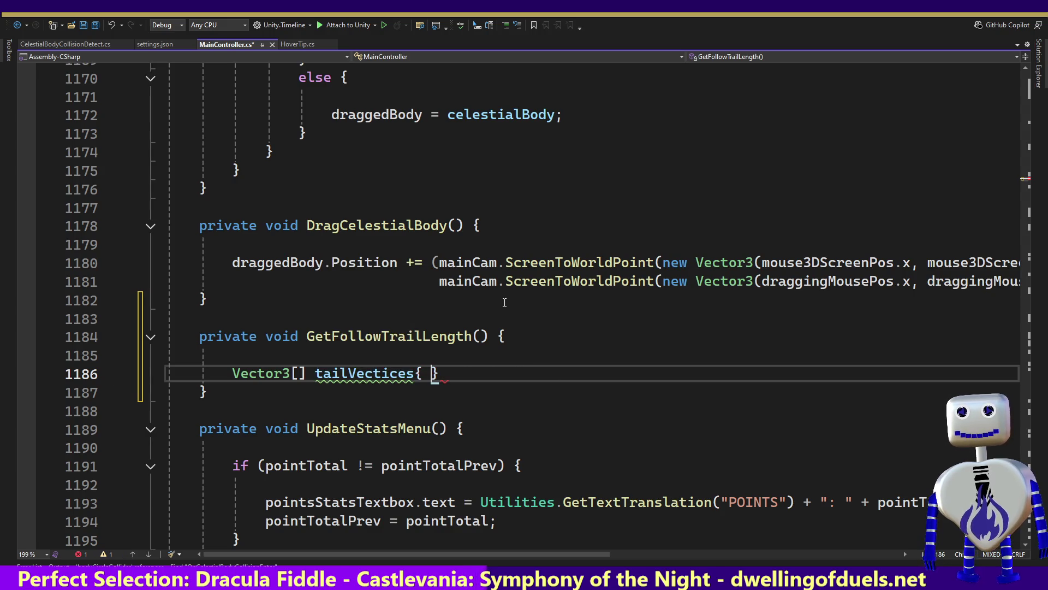
{"action": "key", "text": "BackSpace"}
{"action": "key", "text": "BackSpace"}
{"action": "key", "text": "BackSpace"}
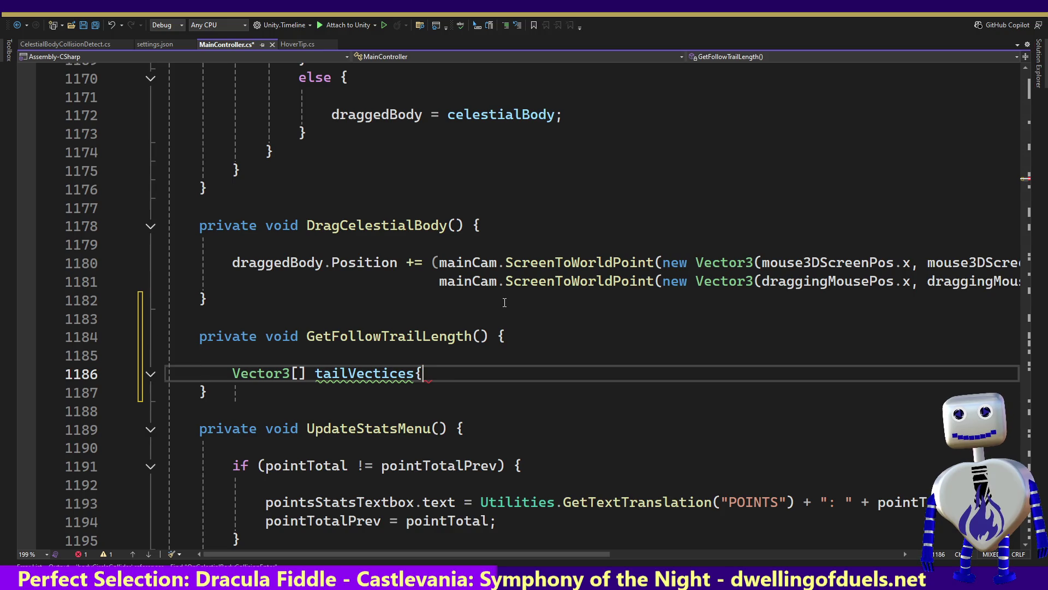
{"action": "type", "text": "tor"}
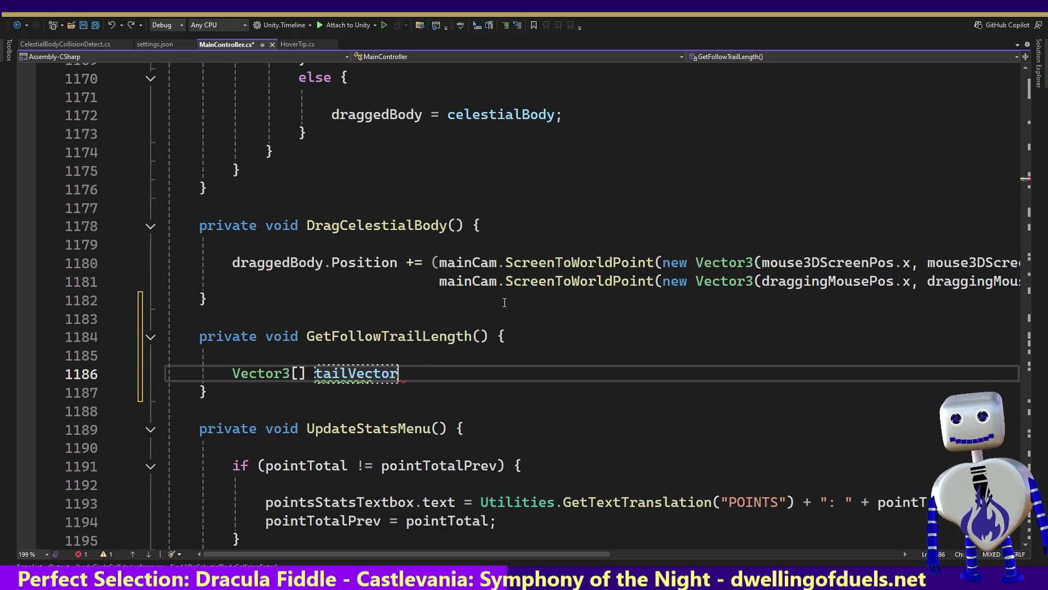
{"action": "key", "text": "BackSpace"}
{"action": "key", "text": "BackSpace"}
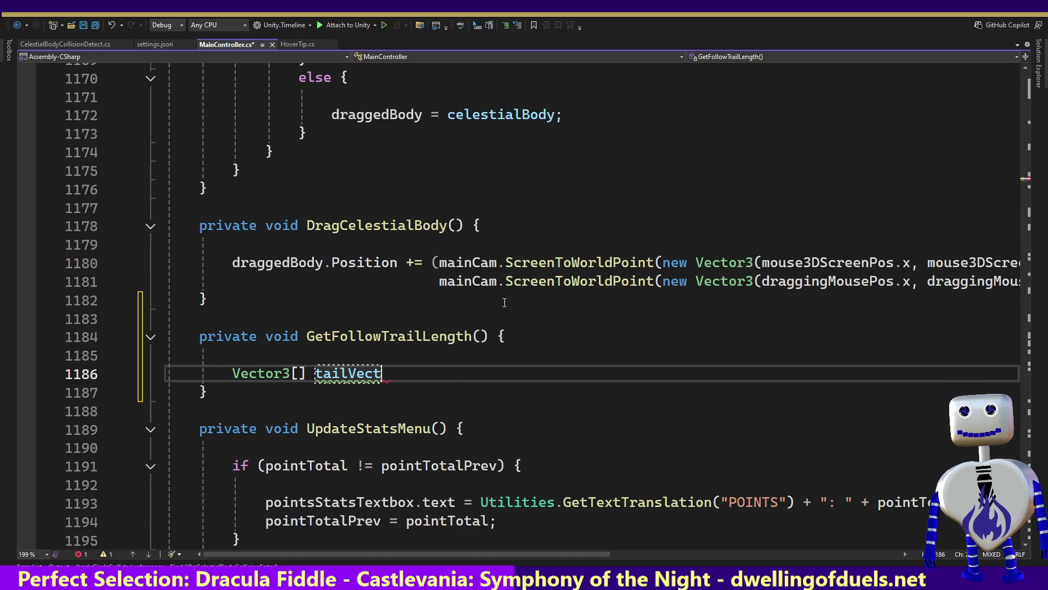
{"action": "type", "text": "ices"}
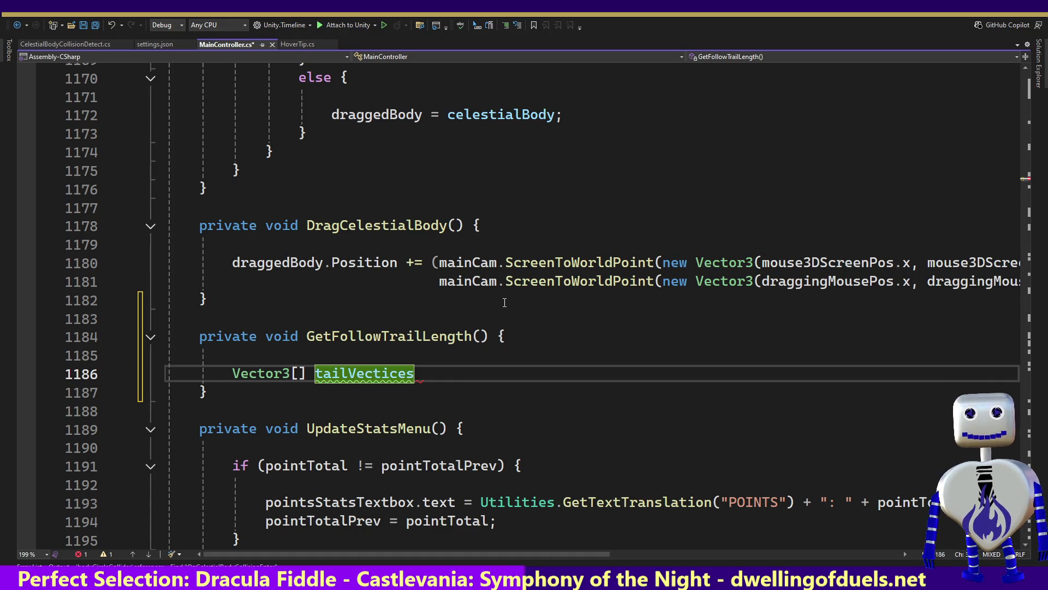
{"action": "type", "text": "Pos = "}
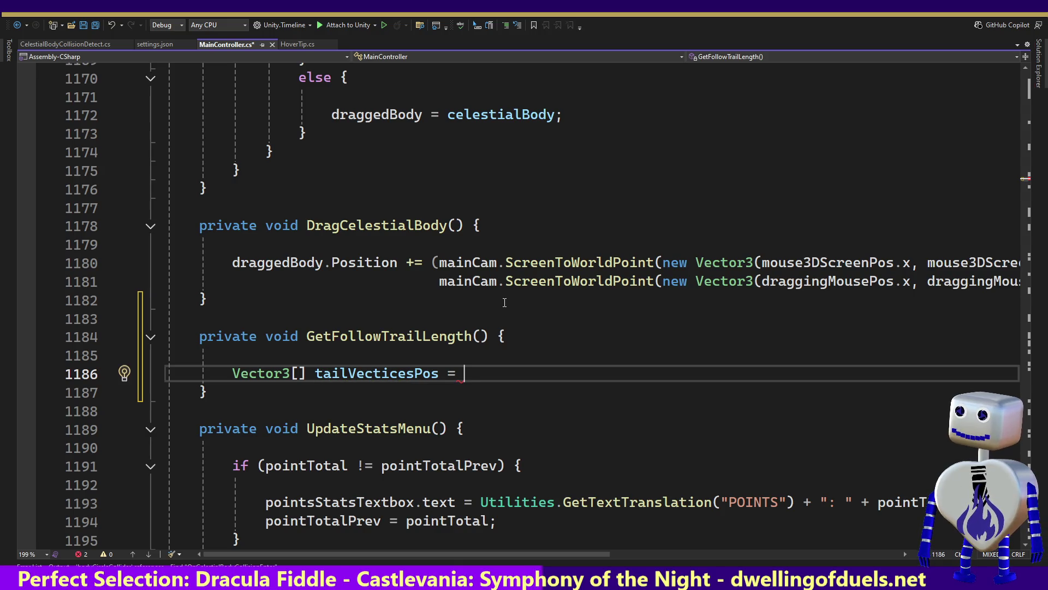
{"action": "type", "text": "new"}
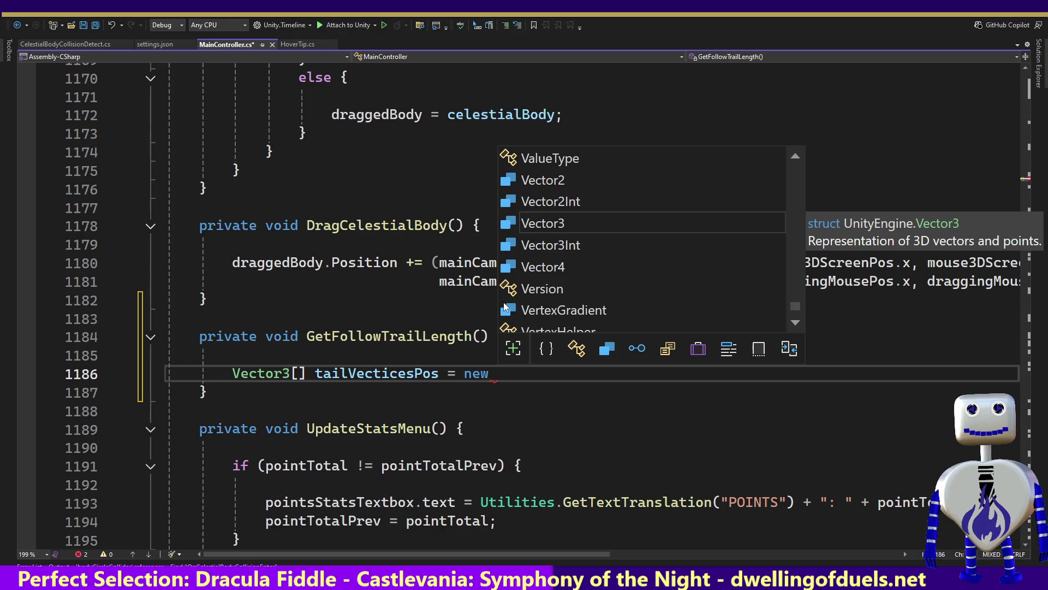
{"action": "key", "text": "Tab"}
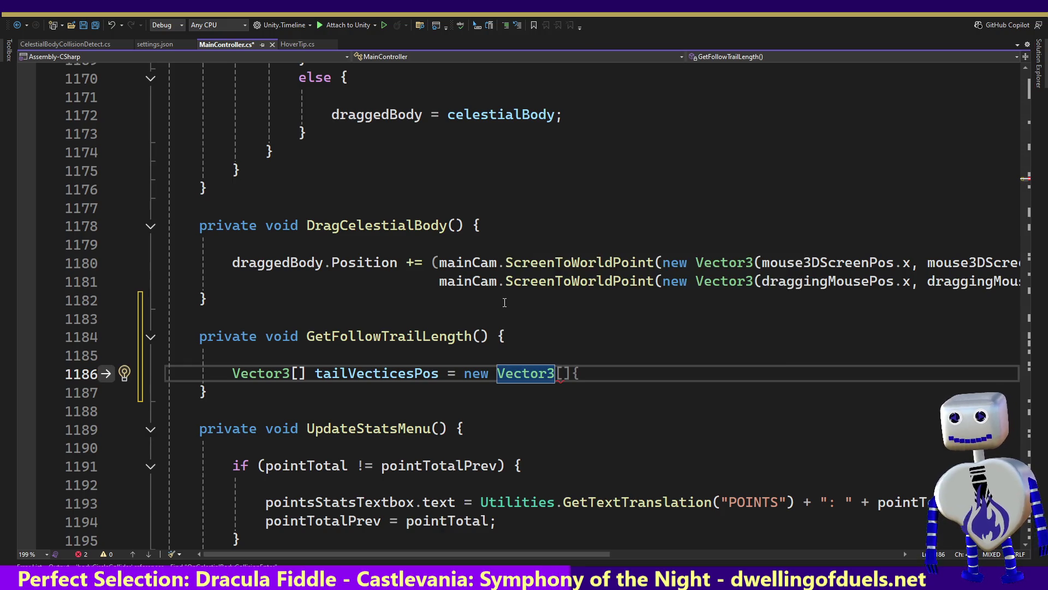
{"action": "type", "text": "["}
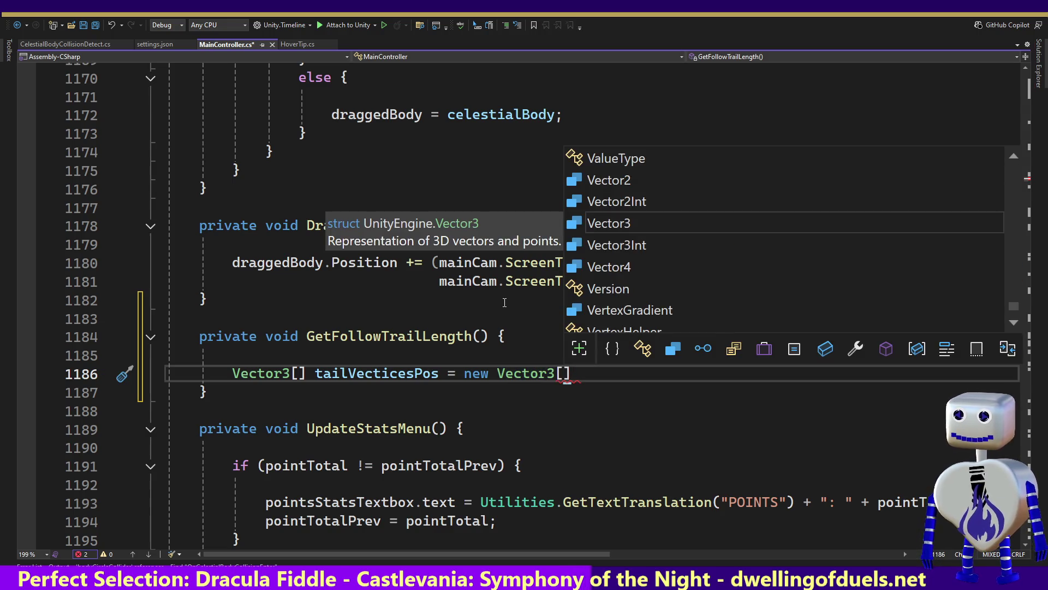
{"action": "left_click", "coordinate": [358, 374]}
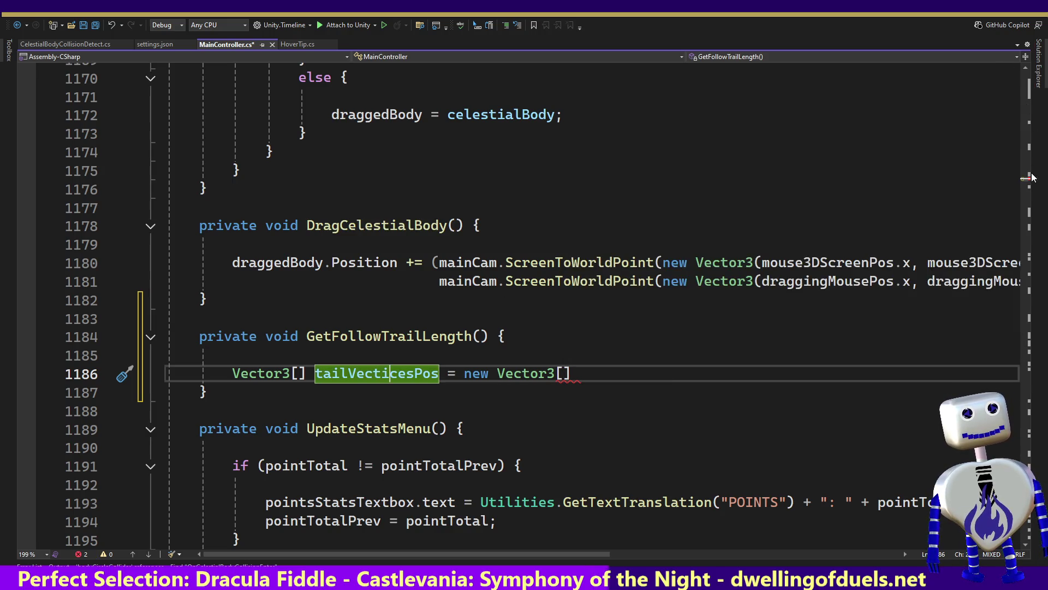
Delete the 'using static LevelSettings;' line at the top of the file.
{"action": "left_click_drag", "start_coordinate": [1027, 183], "coordinate": [1042, 75]}
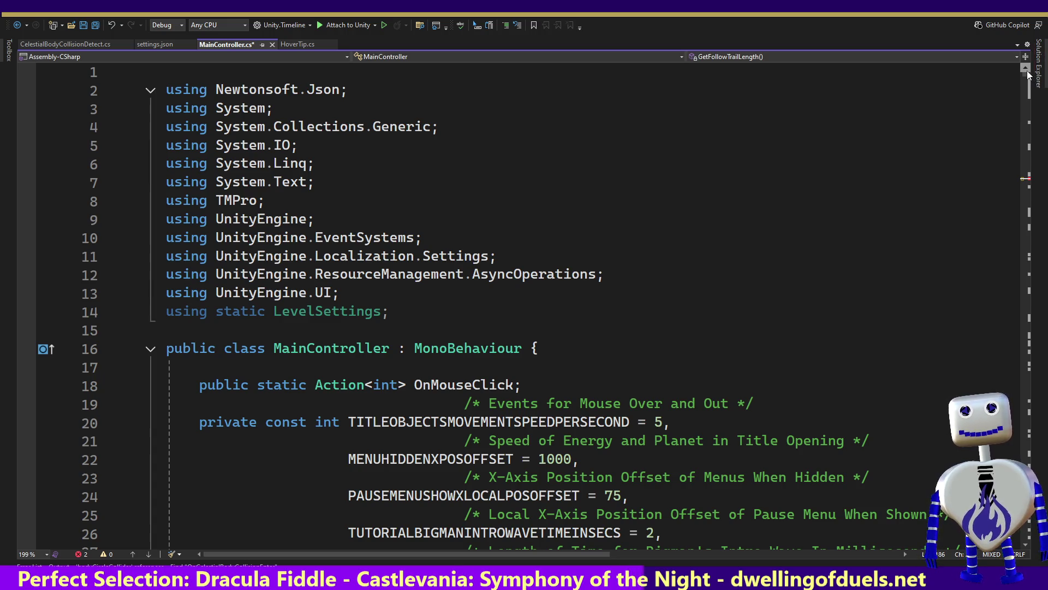
{"action": "left_click_drag", "start_coordinate": [398, 312], "coordinate": [403, 297]}
{"action": "key", "text": "BackSpace"}
{"action": "left_click", "coordinate": [524, 256]}
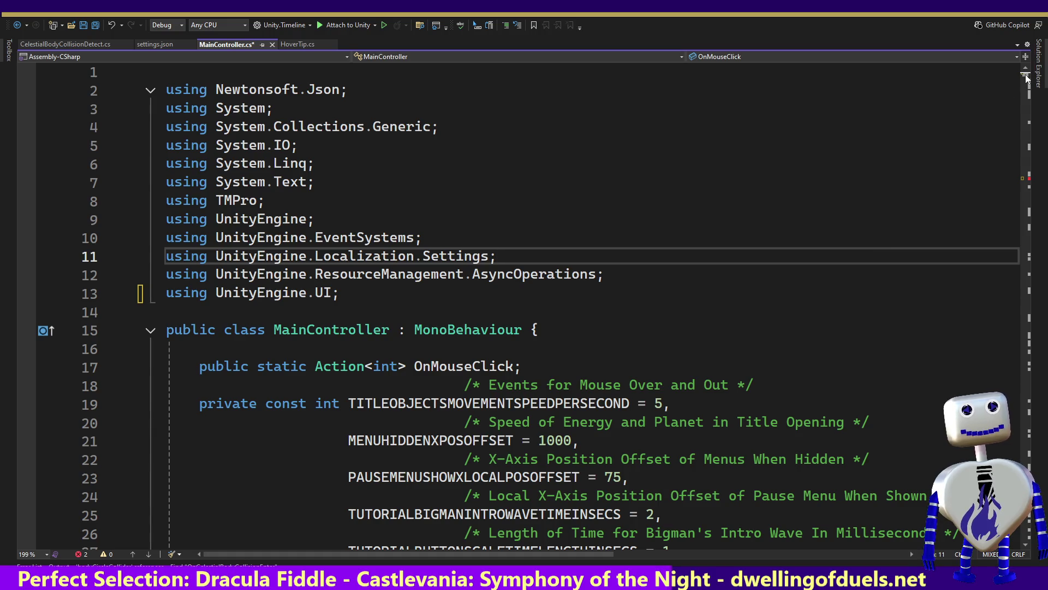
Start a 'private TrailRenderer' field on line 244 below mouseFollower.
{"action": "left_click_drag", "start_coordinate": [1025, 78], "coordinate": [1029, 98]}
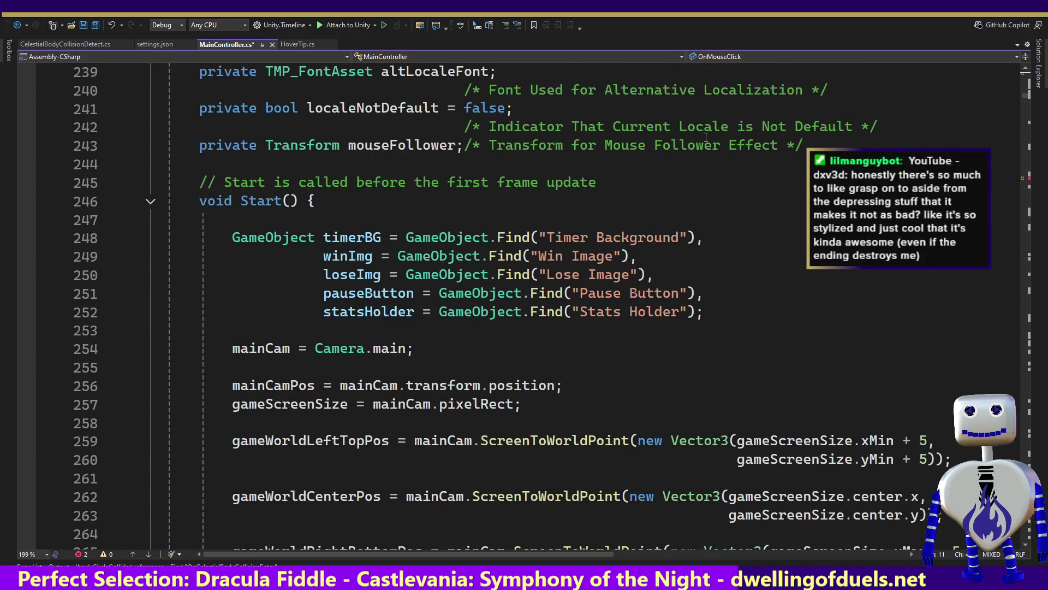
{"action": "left_click", "coordinate": [809, 144]}
{"action": "key", "text": "Return"}
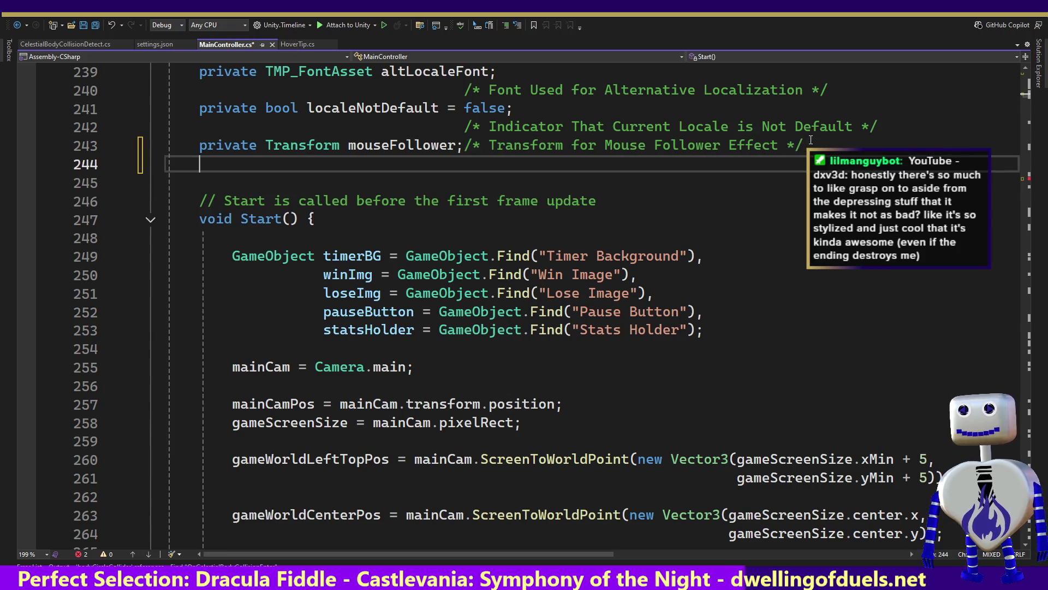
{"action": "type", "text": "private "}
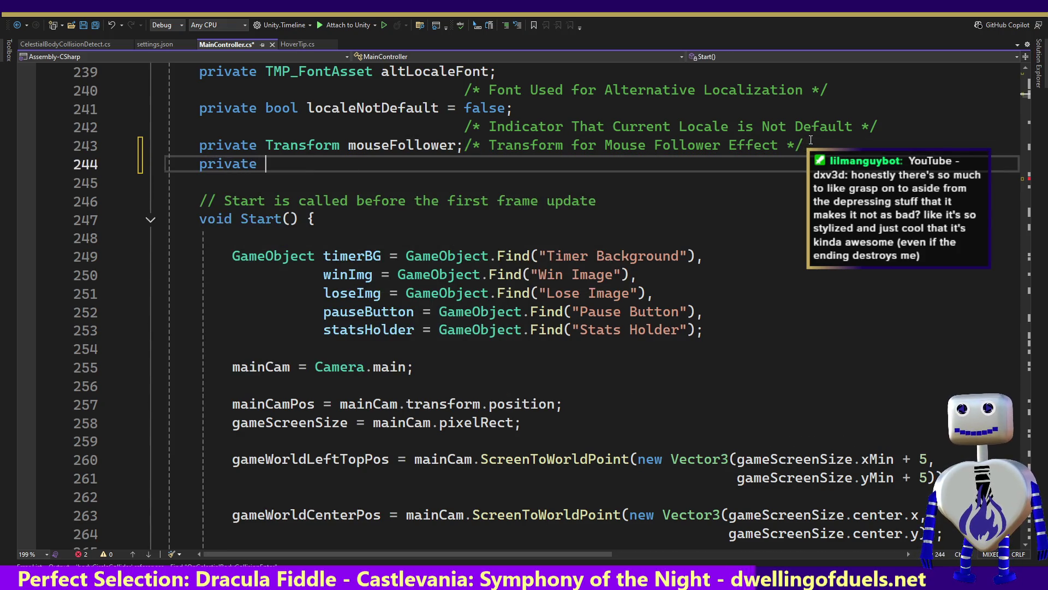
{"action": "type", "text": "Tra"}
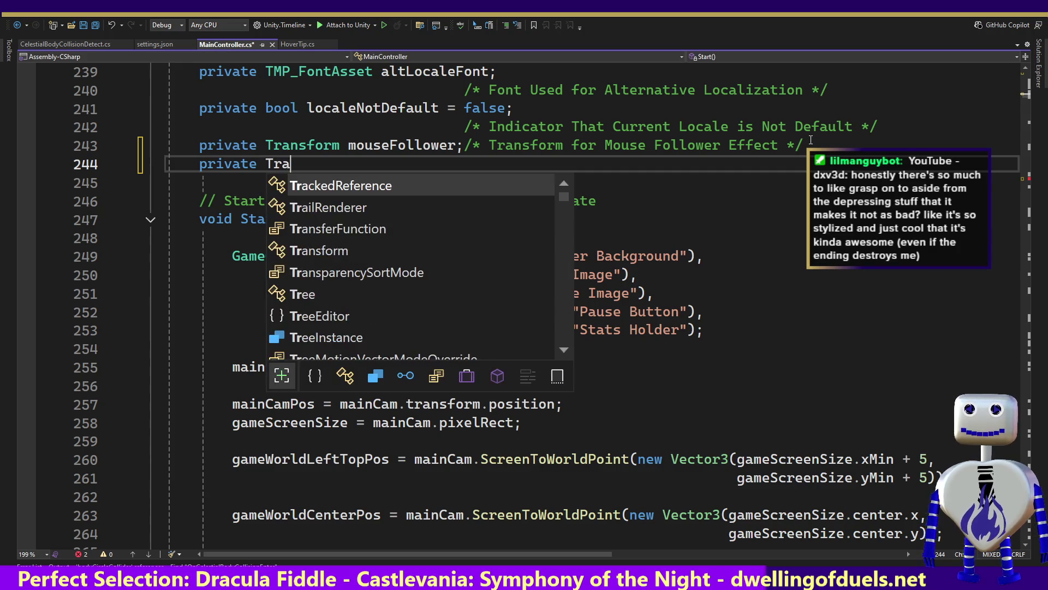
{"action": "key", "text": "Down"}
{"action": "key", "text": "Tab"}
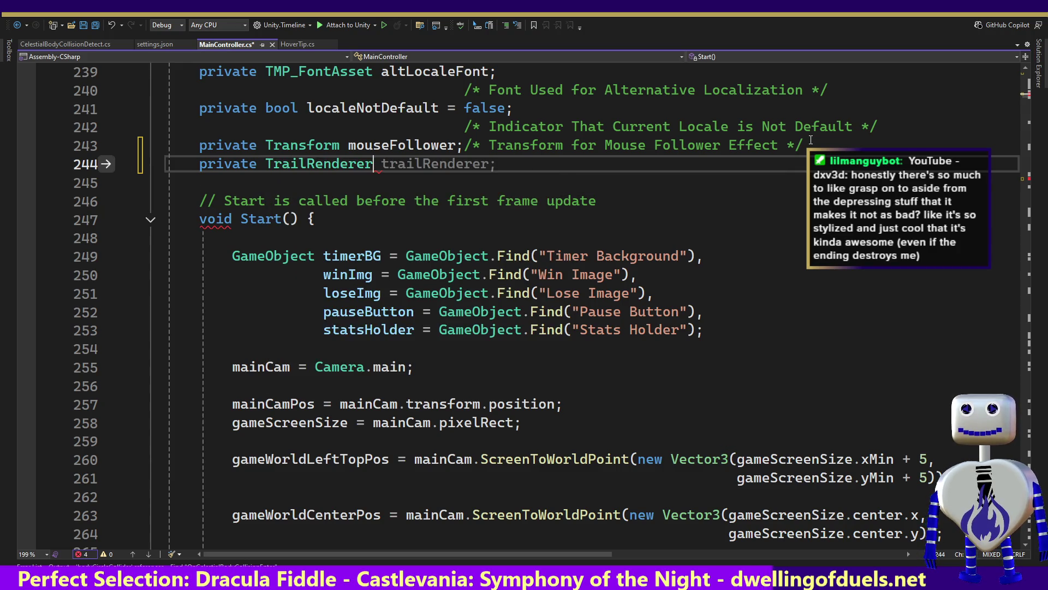